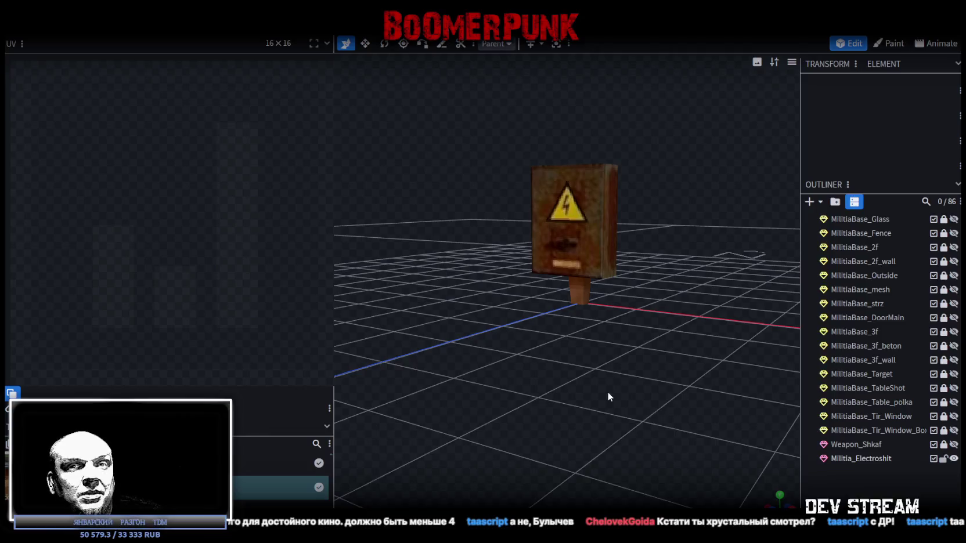
Step: Orbit and zoom around the electrical box, selecting it and its top face to inspect it
{"action": "mouse_move", "coordinate": [642, 275]}
{"action": "left_mouse_down"}
{"action": "mouse_move", "coordinate": [587, 388]}
{"action": "mouse_move", "coordinate": [621, 405]}
{"action": "mouse_move", "coordinate": [644, 434]}
{"action": "mouse_move", "coordinate": [597, 379]}
{"action": "left_mouse_up"}
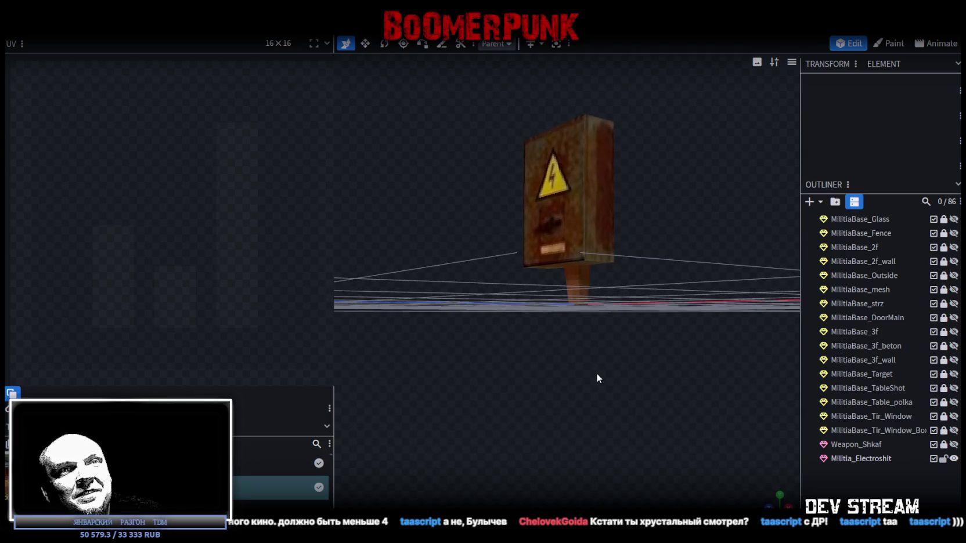
{"action": "mouse_move", "coordinate": [602, 375]}
{"action": "left_mouse_down"}
{"action": "mouse_move", "coordinate": [595, 395]}
{"action": "mouse_move", "coordinate": [611, 434]}
{"action": "mouse_move", "coordinate": [665, 258]}
{"action": "left_mouse_up"}
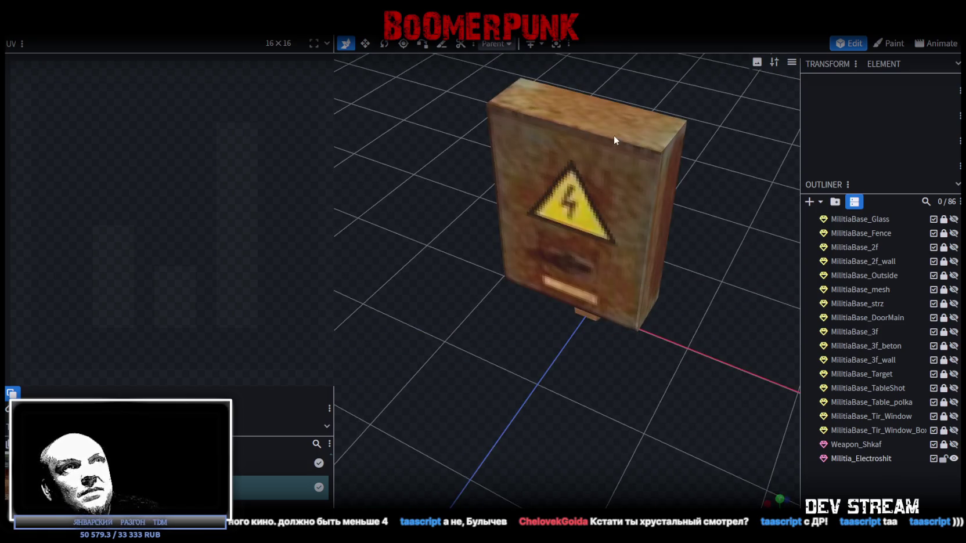
{"action": "left_click", "coordinate": [593, 189]}
{"action": "left_click", "coordinate": [568, 107]}
{"action": "scroll", "coordinate": [611, 273], "scroll_direction": "down", "scroll_amount": 3}
{"action": "mouse_move", "coordinate": [611, 273]}
{"action": "left_mouse_down"}
{"action": "mouse_move", "coordinate": [570, 352]}
{"action": "mouse_move", "coordinate": [591, 364]}
{"action": "mouse_move", "coordinate": [621, 345]}
{"action": "mouse_move", "coordinate": [654, 344]}
{"action": "left_mouse_up"}
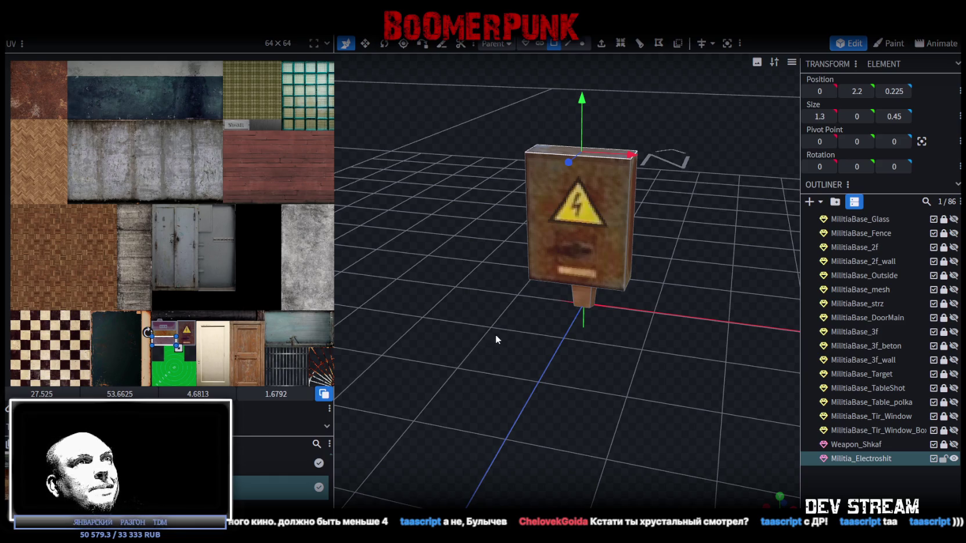
{"action": "left_click_drag", "start_coordinate": [495, 335], "coordinate": [611, 374]}
{"action": "scroll", "coordinate": [611, 374], "scroll_direction": "down", "scroll_amount": 2}
{"action": "left_click", "coordinate": [946, 459], "text": "ctrl"}
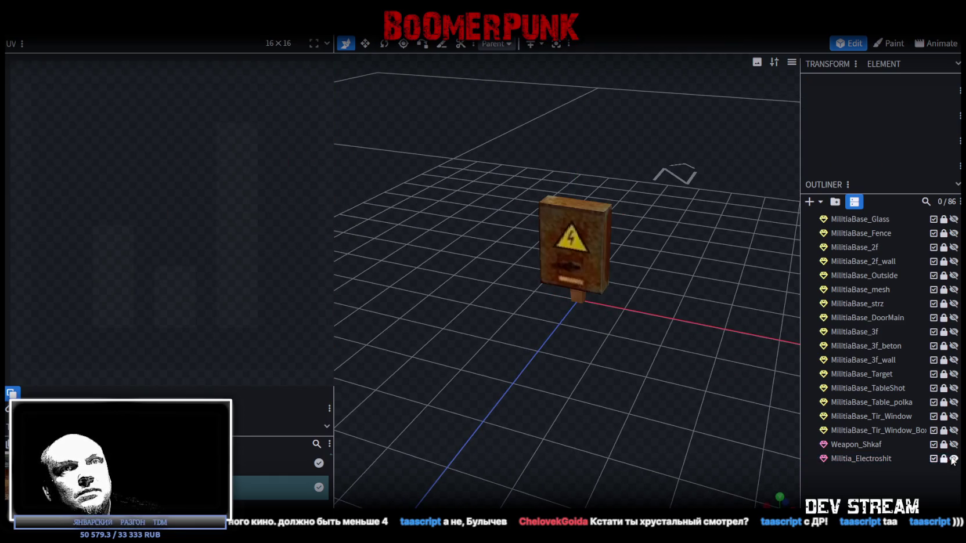
Step: Hide the Militia_Electroshit box and add a 16 by 8 cuboid mesh
{"action": "left_click", "coordinate": [954, 459]}
{"action": "mouse_move", "coordinate": [778, 371]}
{"action": "left_mouse_down"}
{"action": "mouse_move", "coordinate": [706, 342]}
{"action": "mouse_move", "coordinate": [706, 389]}
{"action": "mouse_move", "coordinate": [630, 314]}
{"action": "mouse_move", "coordinate": [627, 331]}
{"action": "left_mouse_up"}
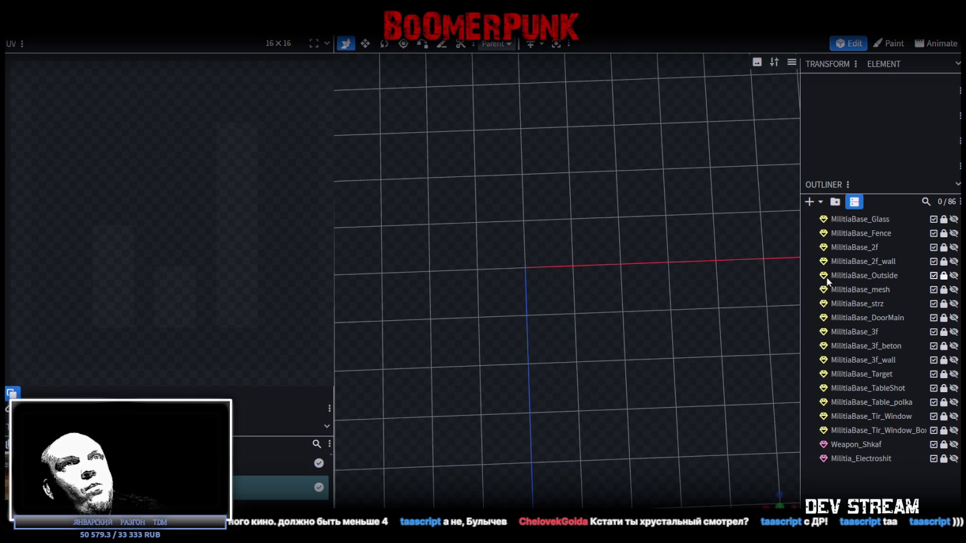
{"action": "left_click", "coordinate": [809, 202]}
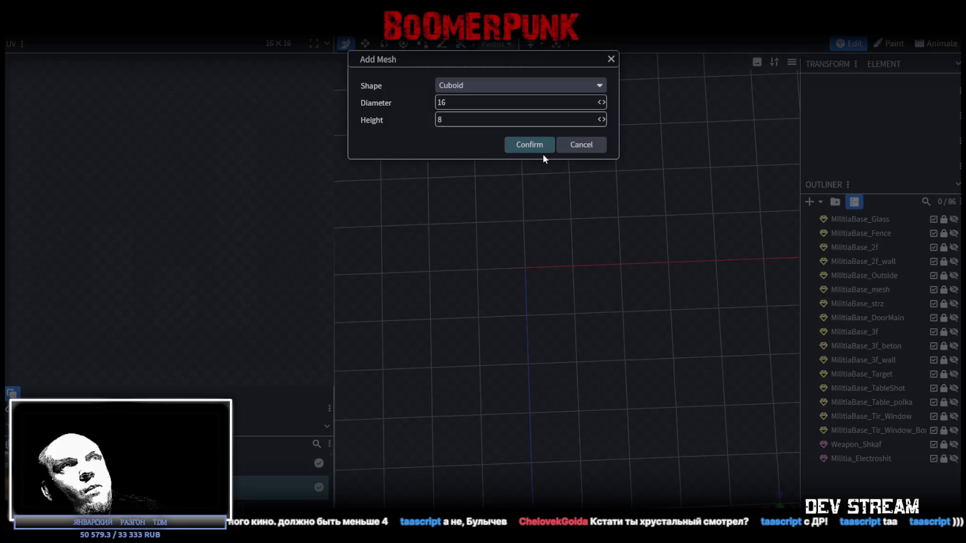
{"action": "left_click", "coordinate": [543, 151]}
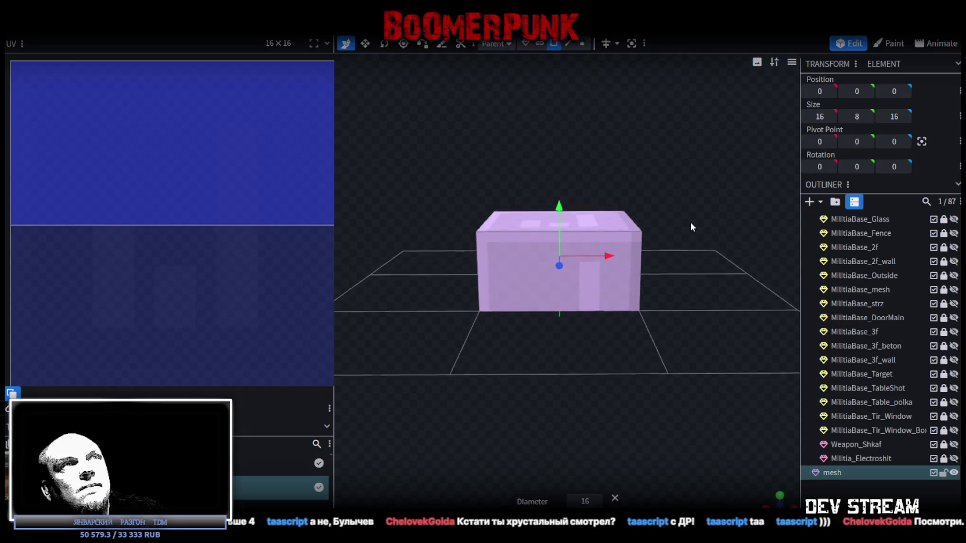
Step: Delete the cuboid's top vertices to flatten it into a plane and select its face
{"action": "left_click_drag", "start_coordinate": [427, 158], "coordinate": [676, 238]}
{"action": "key", "text": "Delete"}
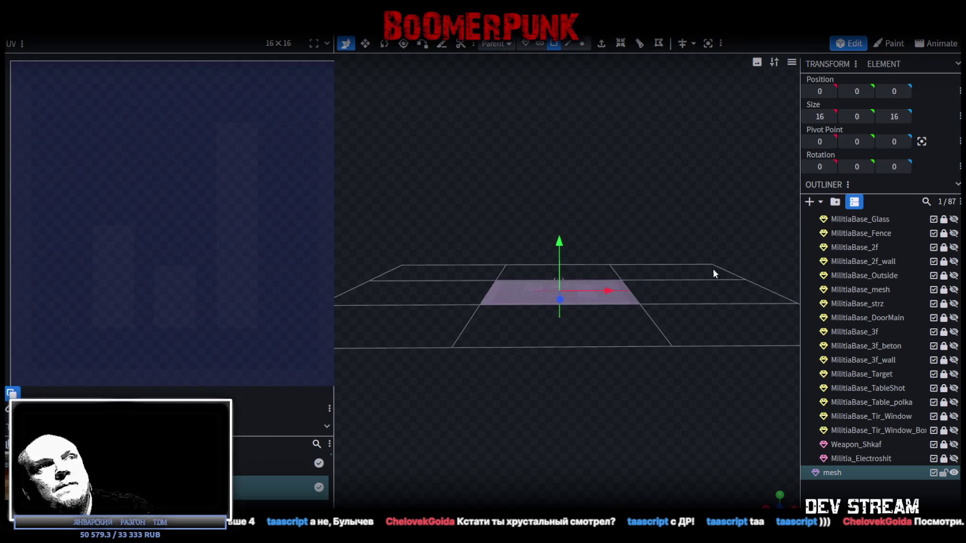
{"action": "left_click_drag", "start_coordinate": [716, 262], "coordinate": [602, 323]}
{"action": "left_click", "coordinate": [602, 322]}
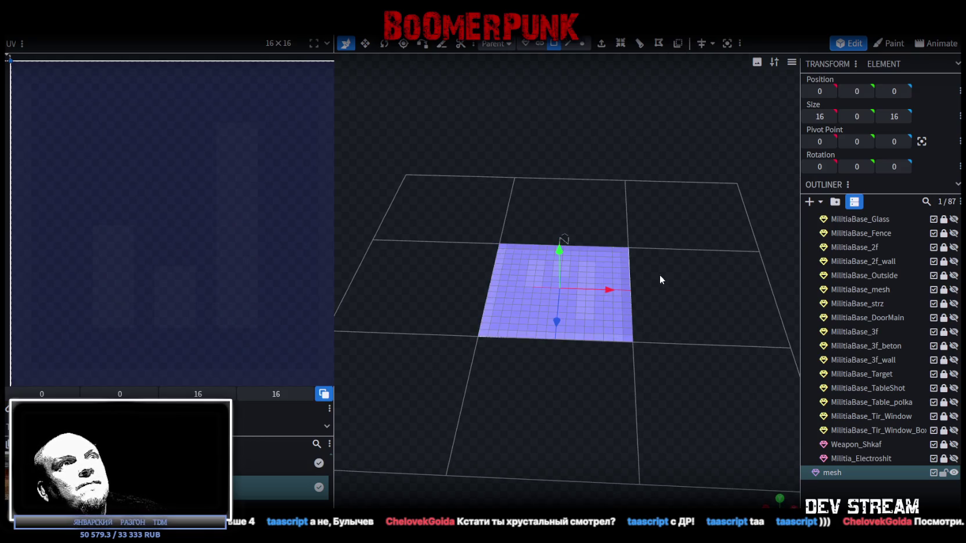
{"action": "left_click_drag", "start_coordinate": [656, 270], "coordinate": [678, 343]}
{"action": "scroll", "coordinate": [679, 344], "scroll_direction": "up", "scroll_amount": 3}
Step: Loop cut the plane with direction 1 and 6 cuts
{"action": "left_click", "coordinate": [639, 44]}
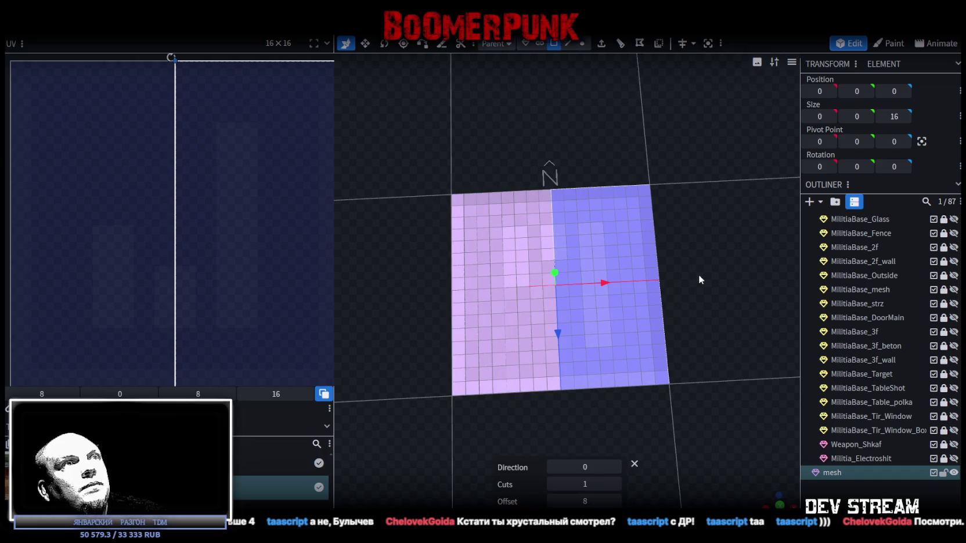
{"action": "left_click", "coordinate": [616, 466]}
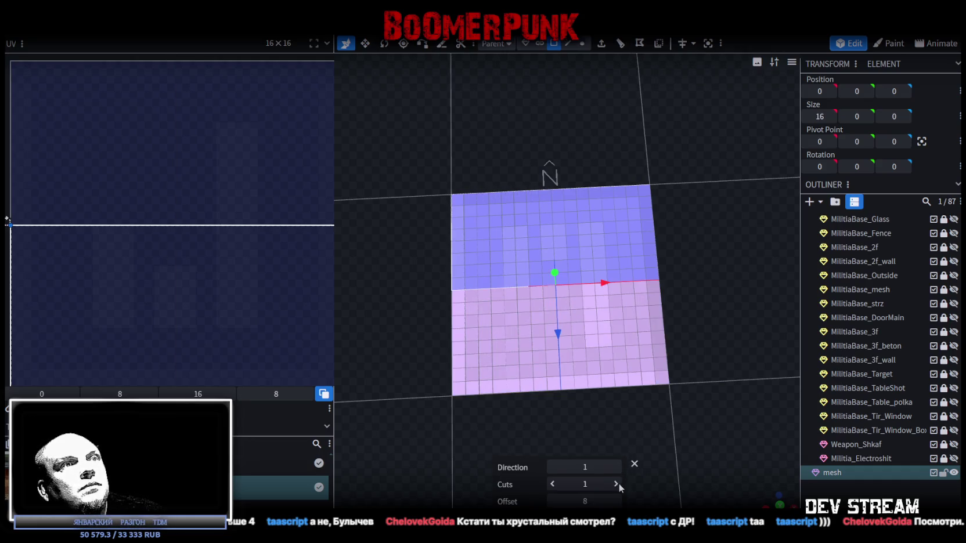
{"action": "left_click", "coordinate": [617, 484]}
{"action": "left_click", "coordinate": [617, 485]}
{"action": "left_click", "coordinate": [617, 485]}
{"action": "left_click", "coordinate": [616, 485]}
{"action": "left_click_drag", "start_coordinate": [724, 357], "coordinate": [577, 315]}
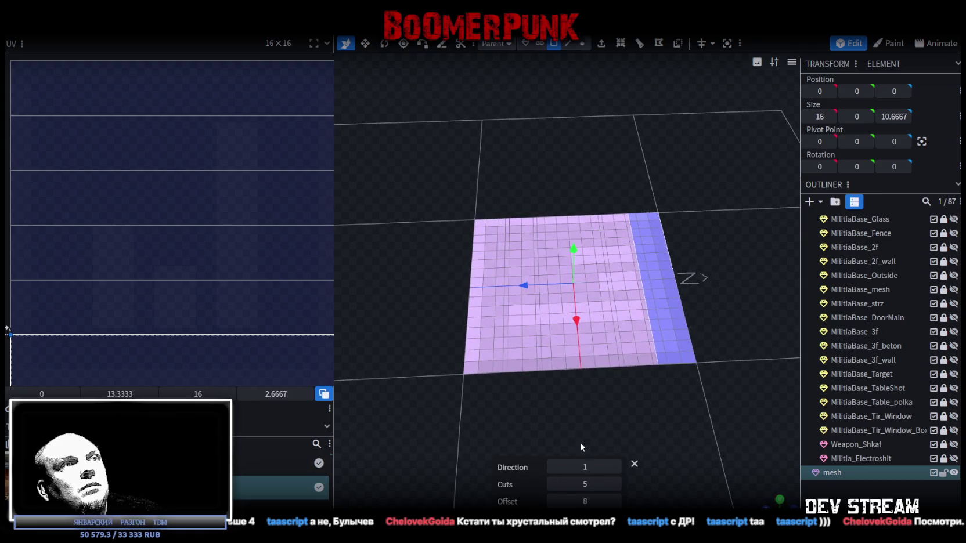
{"action": "left_click", "coordinate": [616, 485]}
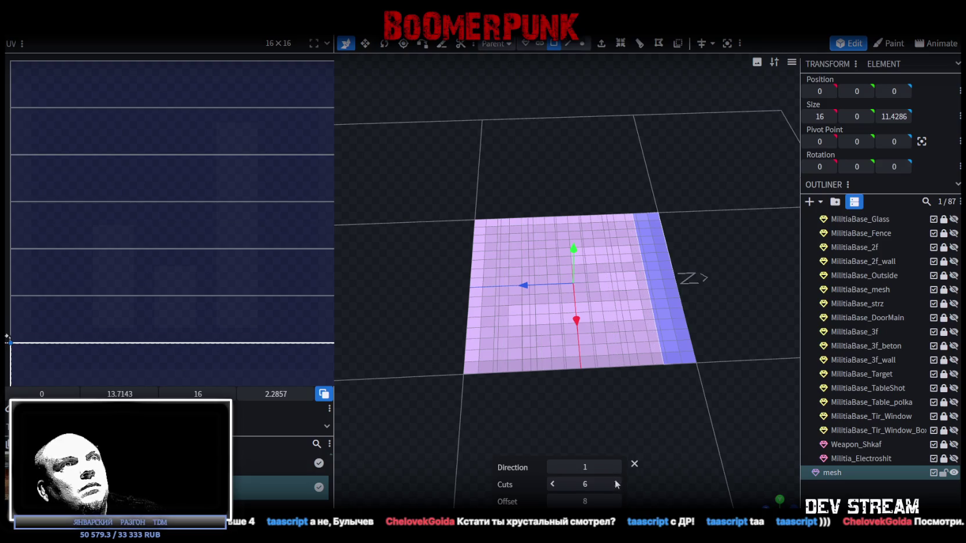
Step: Select three alternating strips and delete them, leaving three separate parallel strips
{"action": "left_click", "coordinate": [604, 322], "text": "alt+shift"}
{"action": "left_click", "coordinate": [548, 330], "text": "alt+shift"}
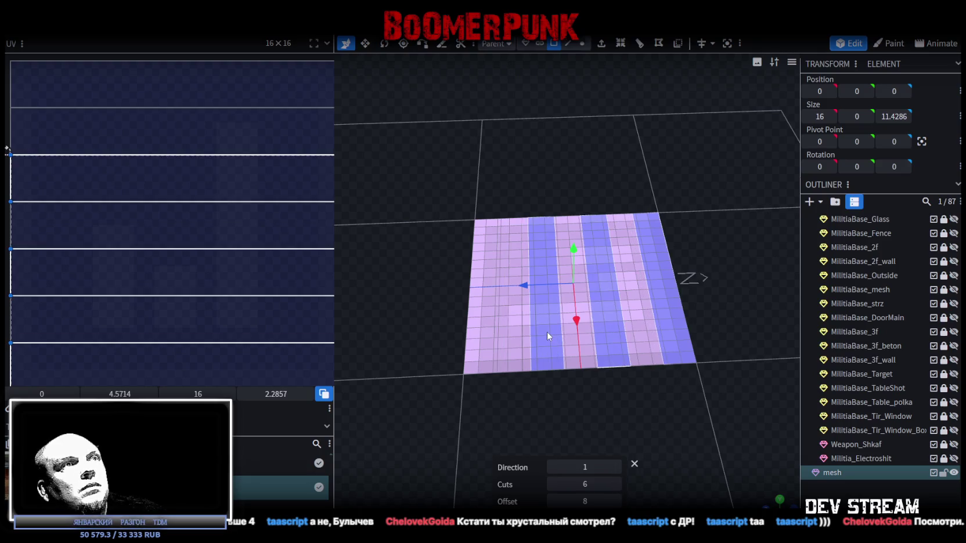
{"action": "left_click", "coordinate": [485, 348], "text": "alt+shift"}
{"action": "key", "text": "Delete"}
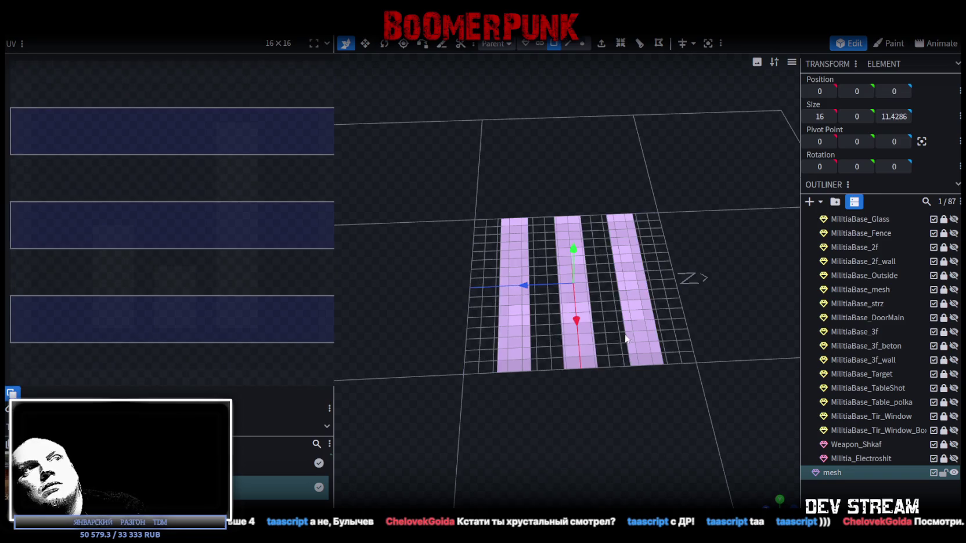
Step: Select all three strips and scale them down on Z into thin bands
{"action": "key", "text": "ctrl+a"}
{"action": "key", "text": "v"}
{"action": "left_click_drag", "start_coordinate": [621, 284], "coordinate": [554, 285]}
{"action": "mouse_move", "coordinate": [501, 353]}
{"action": "left_mouse_down"}
{"action": "mouse_move", "coordinate": [654, 405]}
{"action": "mouse_move", "coordinate": [645, 410]}
{"action": "left_mouse_up"}
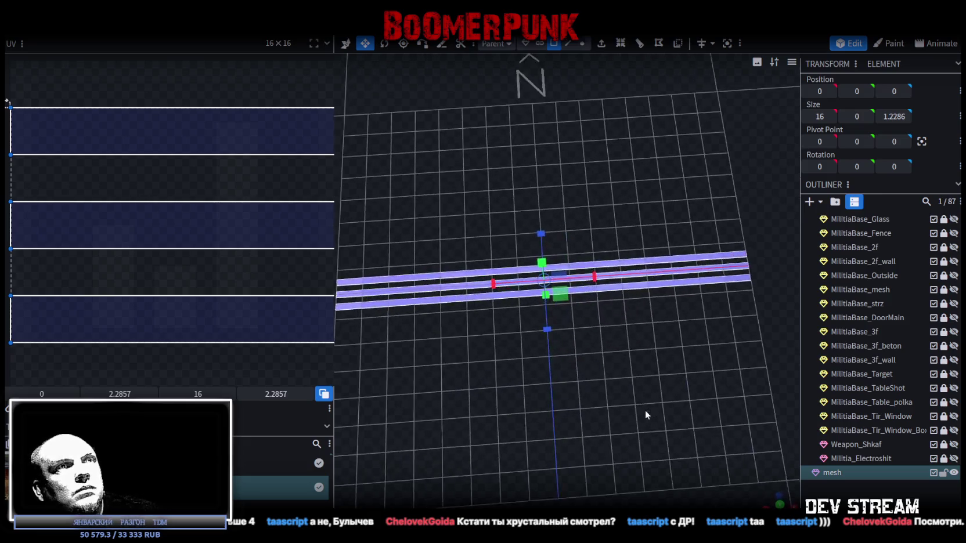
{"action": "scroll", "coordinate": [641, 401], "scroll_direction": "down", "scroll_amount": 3}
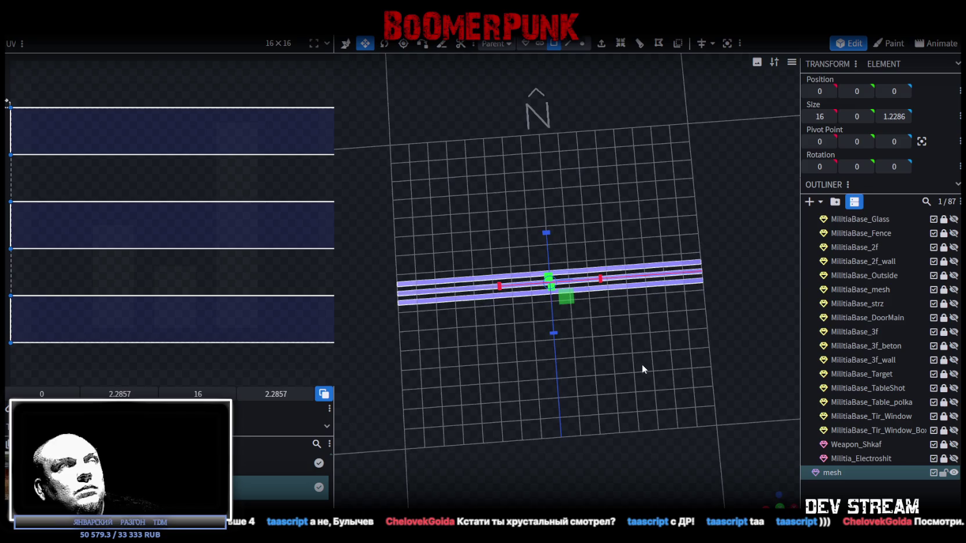
Step: In edge mode, loop cut the strips crosswise with 4 cuts and direction 1
{"action": "left_click", "coordinate": [641, 46]}
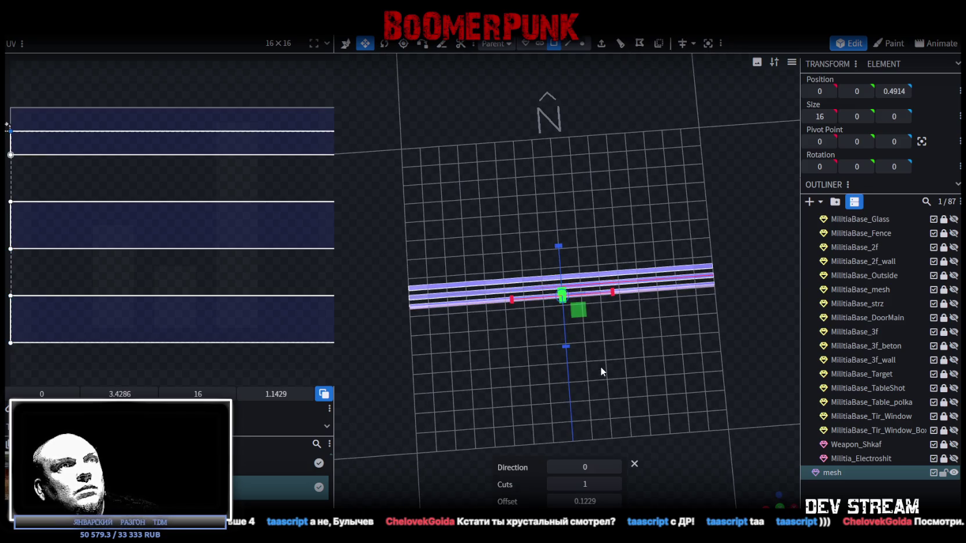
{"action": "scroll", "coordinate": [572, 372], "scroll_direction": "up", "scroll_amount": 3}
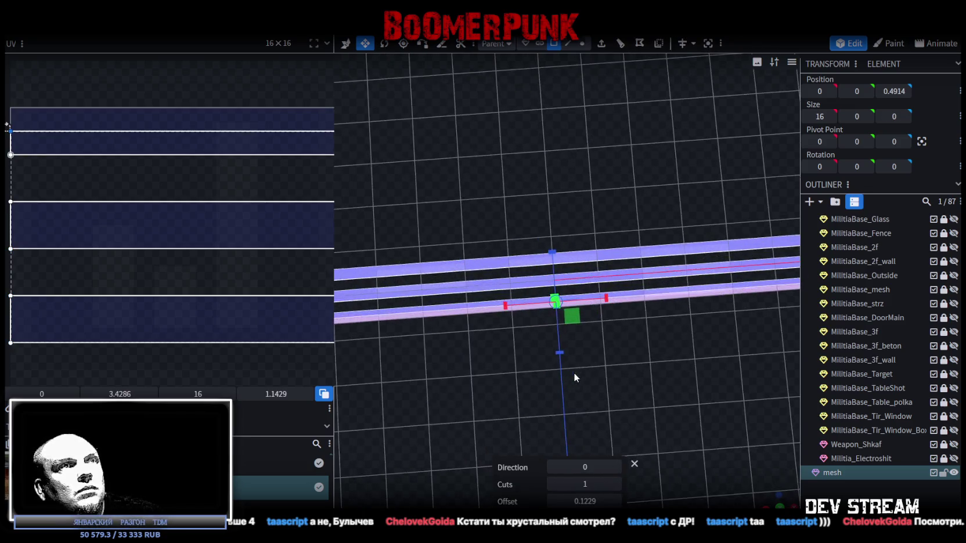
{"action": "left_click", "coordinate": [586, 356]}
{"action": "scroll", "coordinate": [658, 306], "scroll_direction": "up", "scroll_amount": 2}
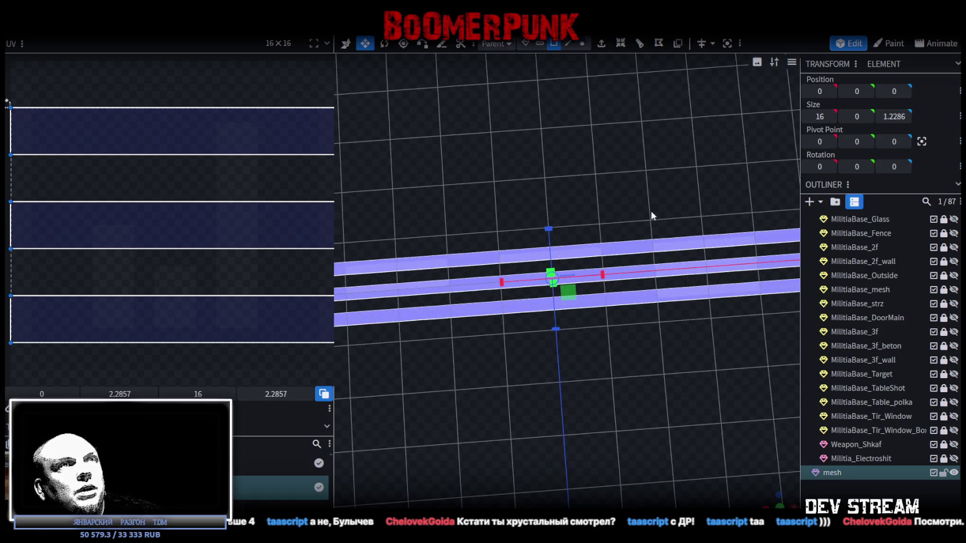
{"action": "left_click", "coordinate": [567, 44]}
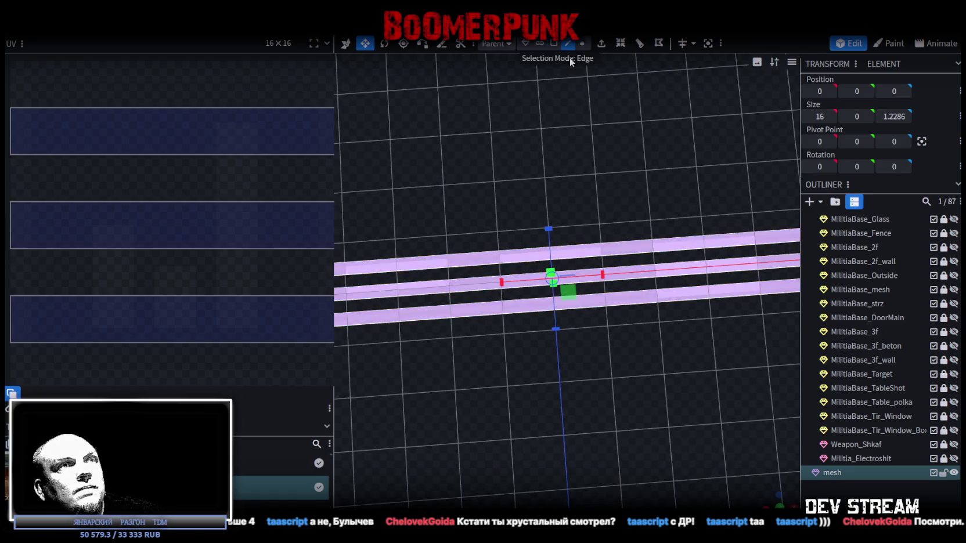
{"action": "left_click", "coordinate": [652, 278]}
{"action": "left_click", "coordinate": [657, 279]}
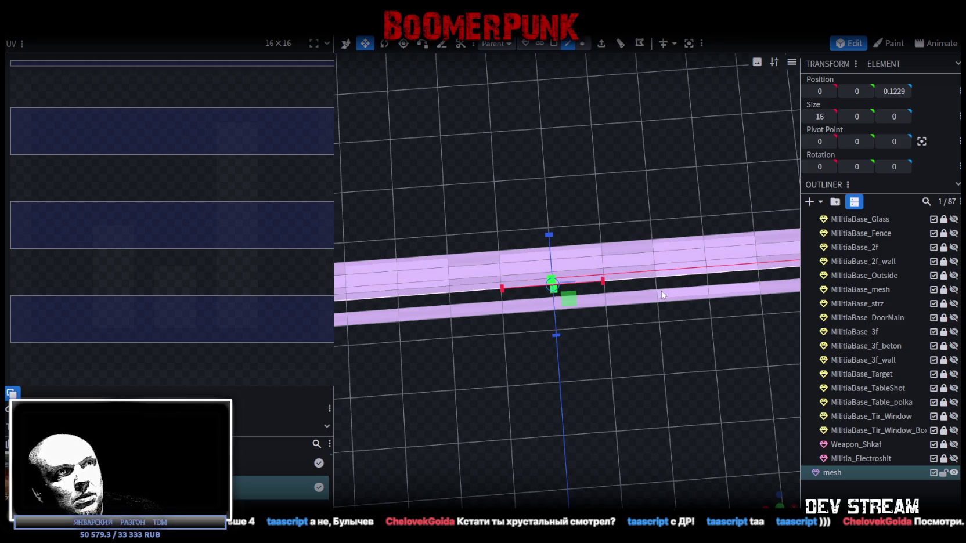
{"action": "left_click", "coordinate": [652, 269]}
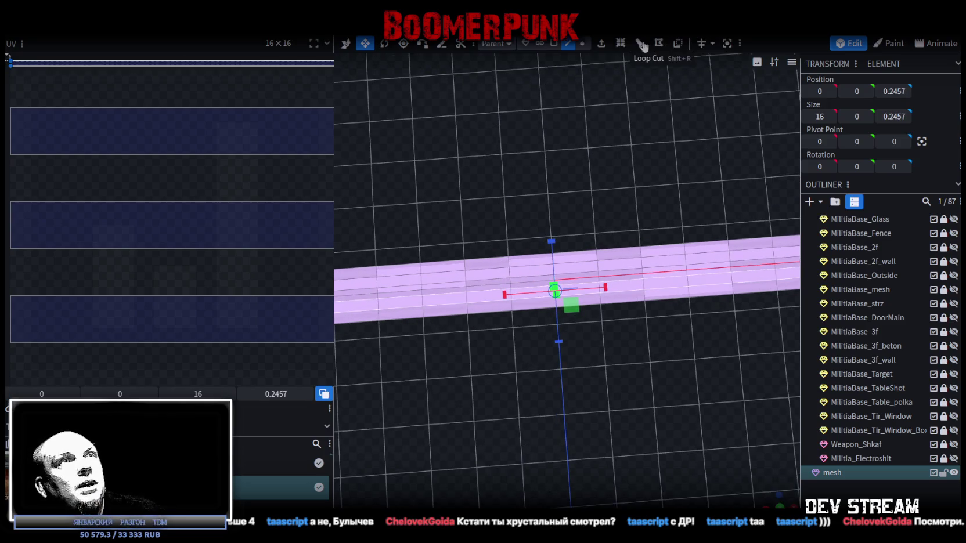
{"action": "left_click", "coordinate": [616, 483]}
{"action": "left_click", "coordinate": [616, 484]}
{"action": "left_click", "coordinate": [616, 483]}
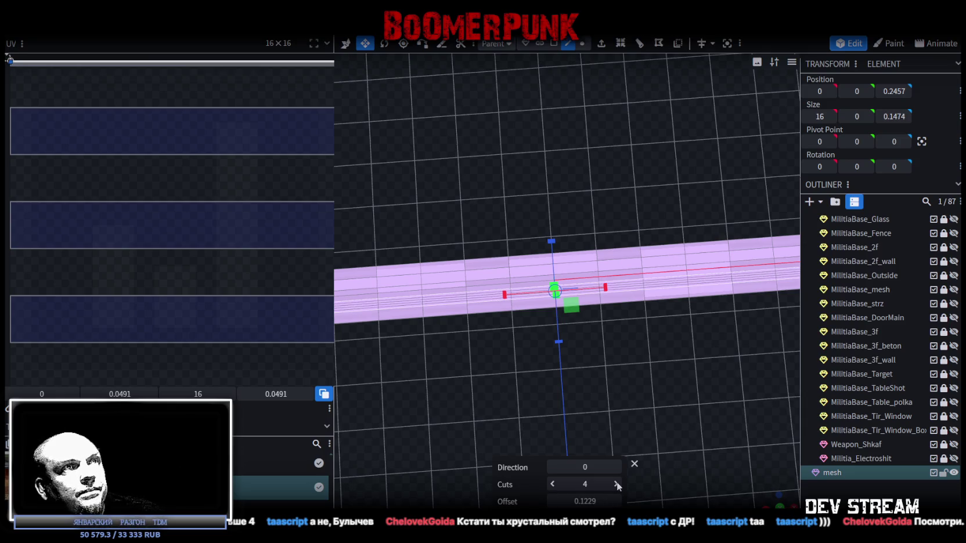
{"action": "left_click", "coordinate": [617, 467]}
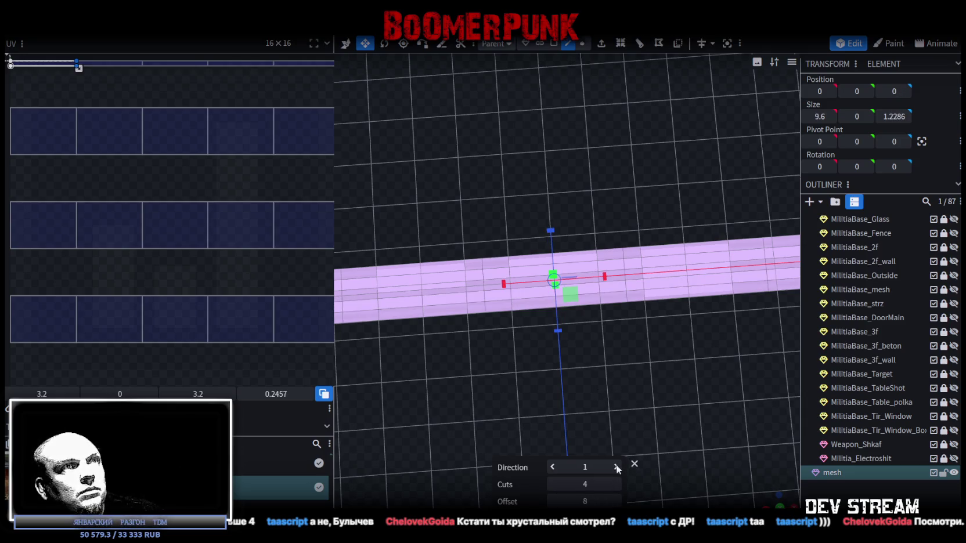
{"action": "mouse_move", "coordinate": [655, 401]}
{"action": "left_mouse_down"}
{"action": "mouse_move", "coordinate": [643, 350]}
{"action": "mouse_move", "coordinate": [652, 366]}
{"action": "mouse_move", "coordinate": [622, 330]}
{"action": "mouse_move", "coordinate": [653, 325]}
{"action": "mouse_move", "coordinate": [695, 354]}
{"action": "mouse_move", "coordinate": [604, 365]}
{"action": "mouse_move", "coordinate": [501, 322]}
{"action": "mouse_move", "coordinate": [487, 375]}
{"action": "mouse_move", "coordinate": [430, 224]}
{"action": "mouse_move", "coordinate": [450, 298]}
{"action": "mouse_move", "coordinate": [577, 350]}
{"action": "mouse_move", "coordinate": [662, 401]}
{"action": "mouse_move", "coordinate": [544, 317]}
{"action": "mouse_move", "coordinate": [540, 268]}
{"action": "left_mouse_up"}
{"action": "key", "text": "z"}
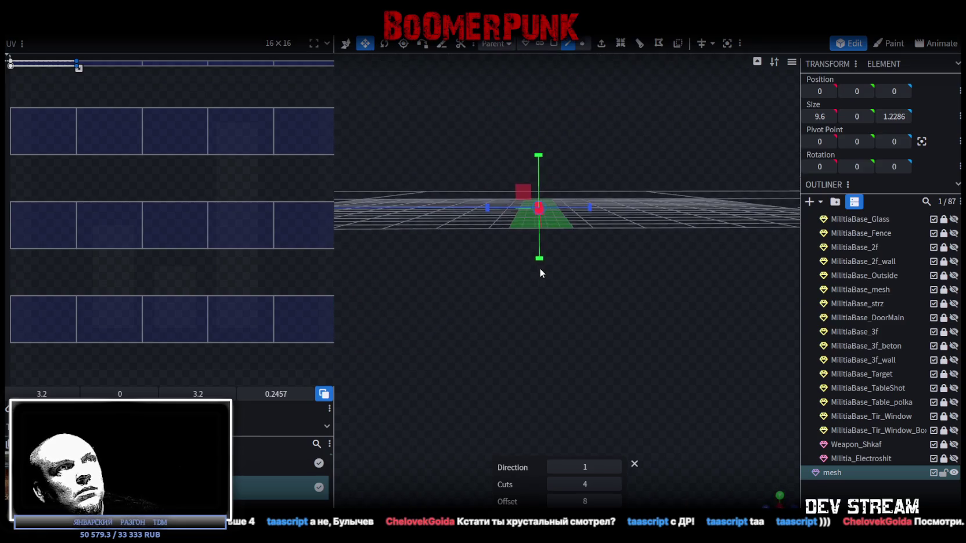
Step: Snap to a top-down view in face mode and box-select strip faces
{"action": "mouse_move", "coordinate": [583, 290]}
{"action": "left_mouse_down"}
{"action": "mouse_move", "coordinate": [649, 382]}
{"action": "mouse_move", "coordinate": [623, 342]}
{"action": "mouse_move", "coordinate": [581, 337]}
{"action": "mouse_move", "coordinate": [596, 336]}
{"action": "left_mouse_up"}
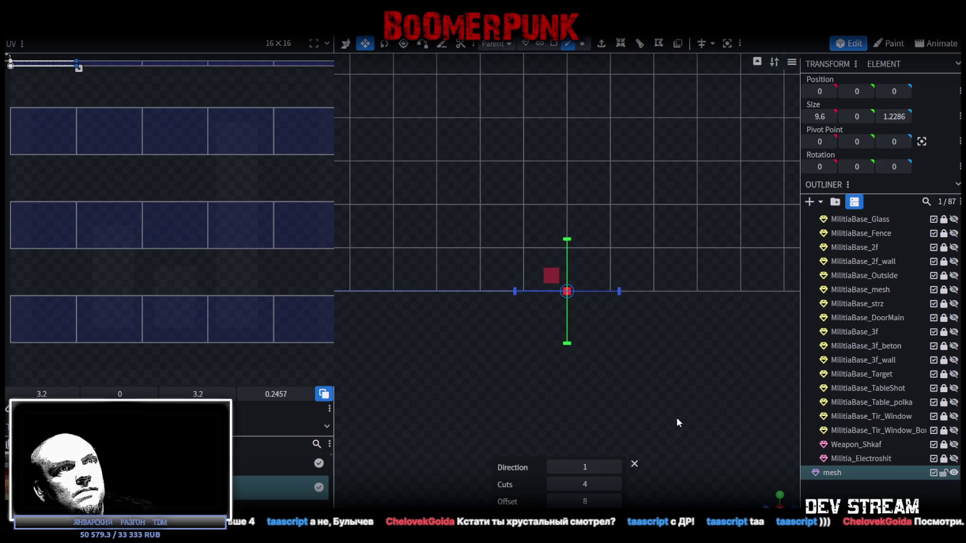
{"action": "left_click", "coordinate": [780, 495]}
{"action": "scroll", "coordinate": [584, 344], "scroll_direction": "down", "scroll_amount": 3}
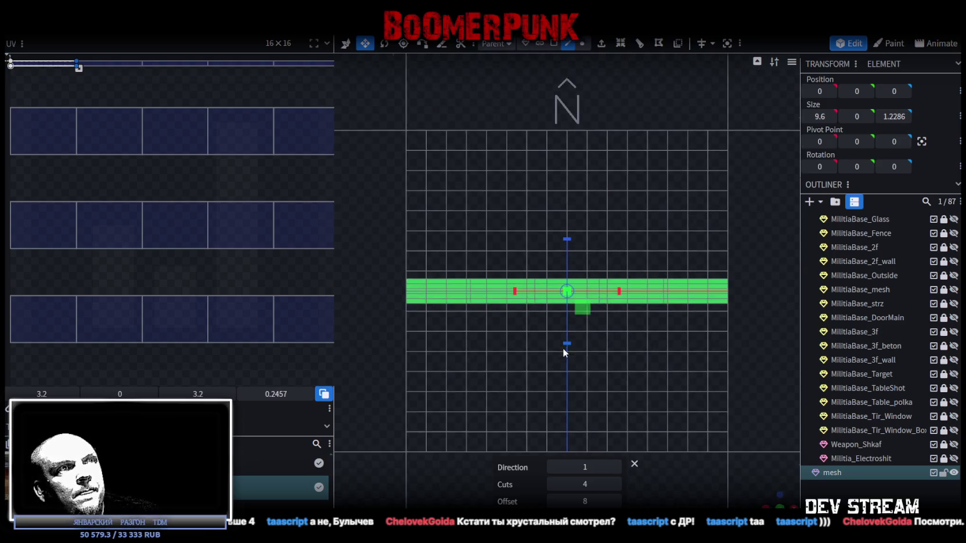
{"action": "scroll", "coordinate": [662, 341], "scroll_direction": "up", "scroll_amount": 1}
{"action": "scroll", "coordinate": [679, 338], "scroll_direction": "down", "scroll_amount": 2}
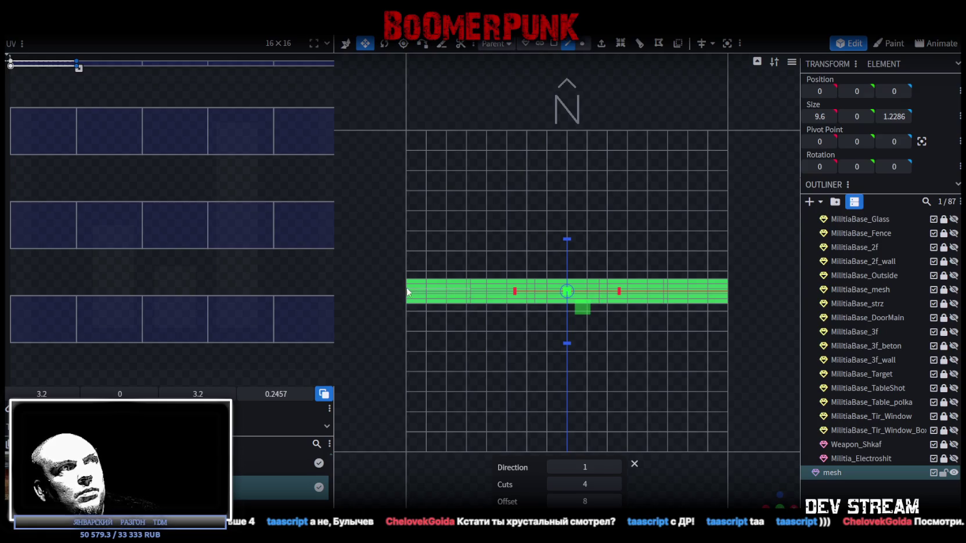
{"action": "left_click", "coordinate": [561, 47]}
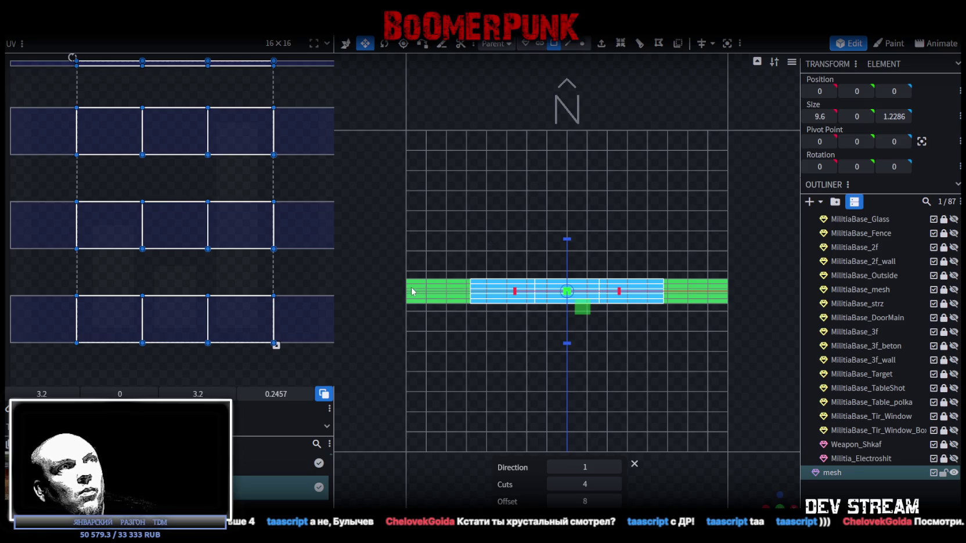
{"action": "left_click_drag", "start_coordinate": [405, 292], "coordinate": [766, 286]}
{"action": "left_click", "coordinate": [767, 287]}
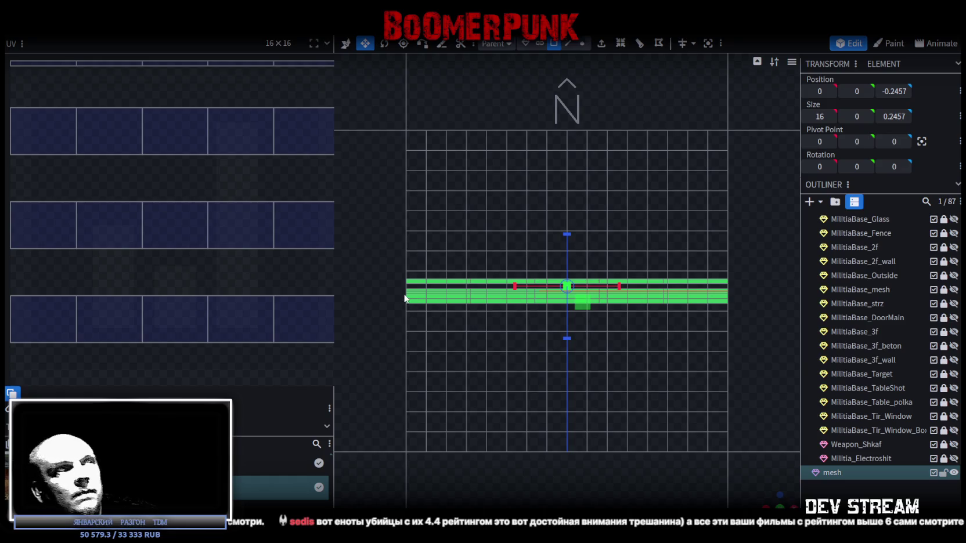
{"action": "mouse_move", "coordinate": [402, 297]}
{"action": "left_mouse_down"}
{"action": "mouse_move", "coordinate": [383, 295]}
{"action": "mouse_move", "coordinate": [743, 299]}
{"action": "left_mouse_up"}
{"action": "left_click", "coordinate": [743, 296]}
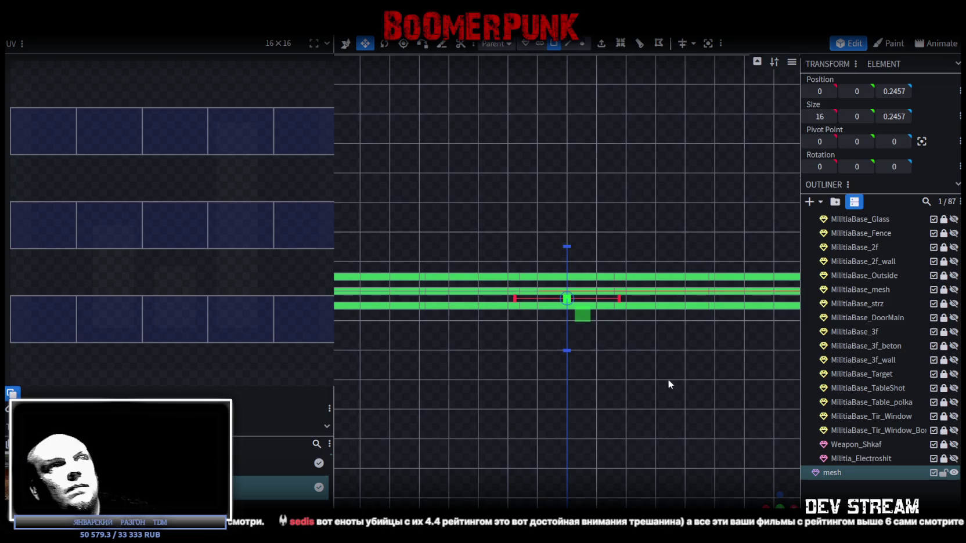
Step: Select all faces and lift the strip mesh 1 unit up on Y
{"action": "key", "text": "ctrl+a"}
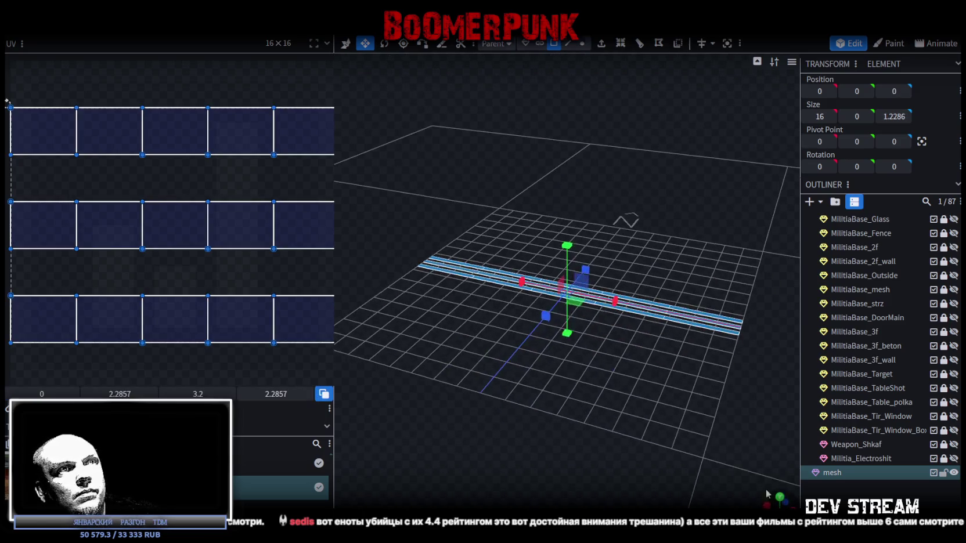
{"action": "key", "text": "v"}
{"action": "mouse_move", "coordinate": [568, 264]}
{"action": "left_mouse_down"}
{"action": "mouse_move", "coordinate": [565, 221]}
{"action": "mouse_move", "coordinate": [566, 240]}
{"action": "left_mouse_up"}
{"action": "left_click", "coordinate": [780, 500]}
{"action": "scroll", "coordinate": [665, 449], "scroll_direction": "up", "scroll_amount": 3}
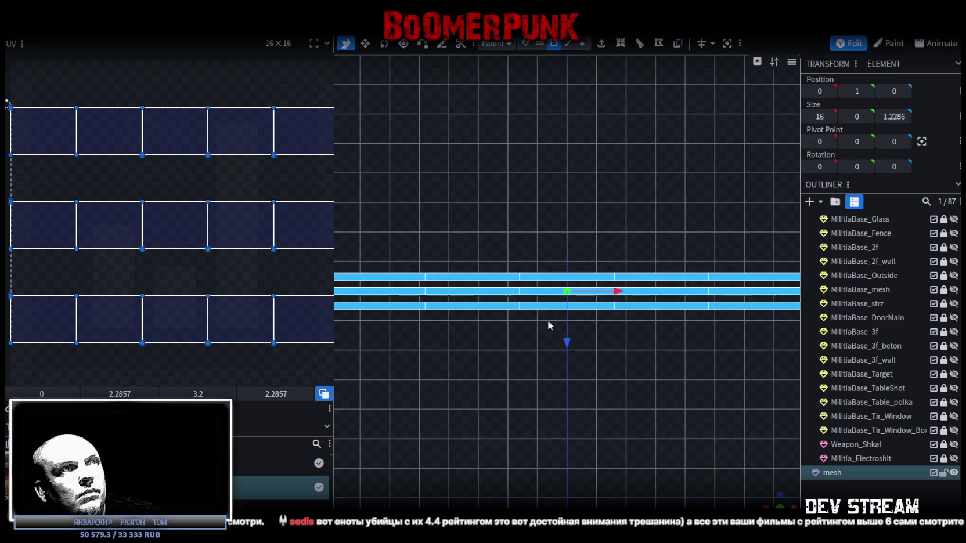
{"action": "left_click", "coordinate": [494, 306]}
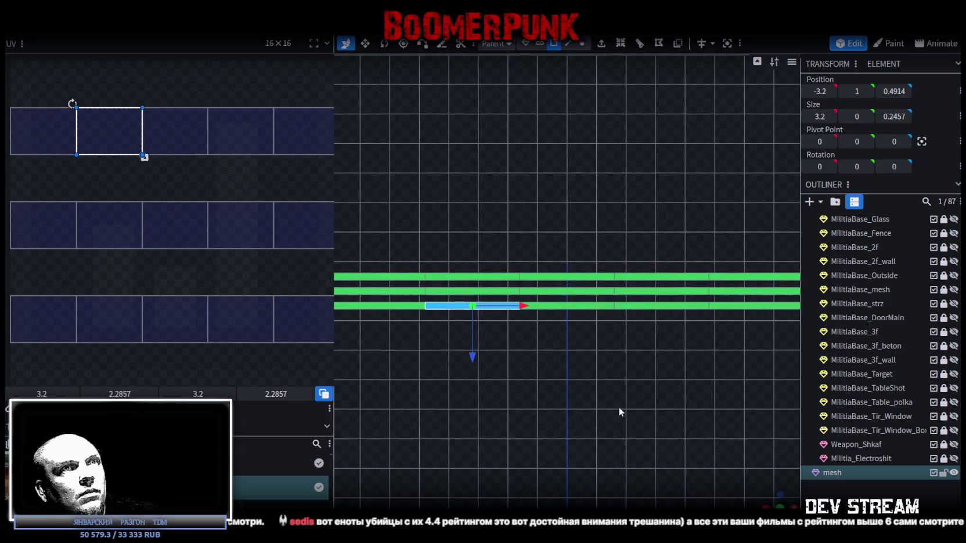
{"action": "left_click", "coordinate": [582, 43]}
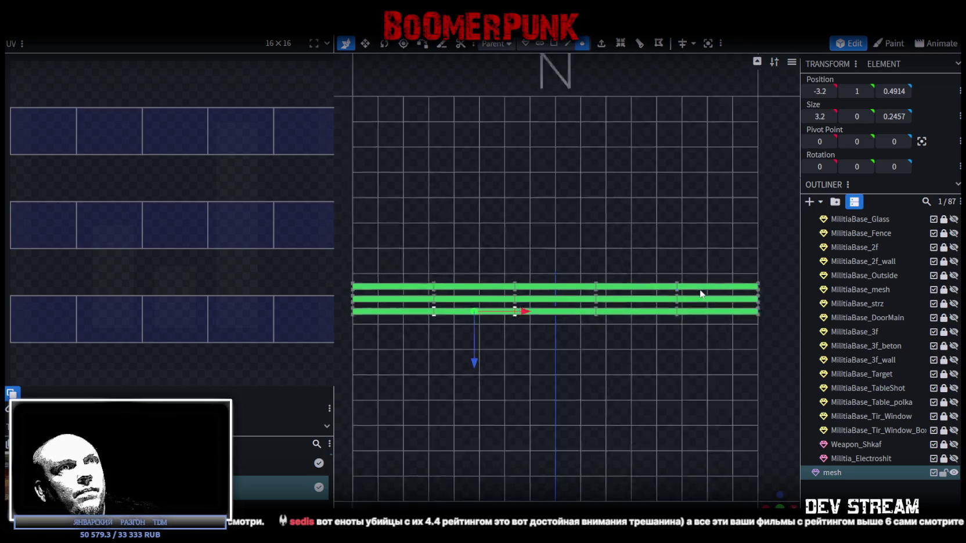
Step: Nudge bottom, middle and top strip vertices up and down to start bending the strips
{"action": "left_click_drag", "start_coordinate": [701, 271], "coordinate": [700, 281]}
{"action": "mouse_move", "coordinate": [685, 320]}
{"action": "left_mouse_down"}
{"action": "mouse_move", "coordinate": [679, 294]}
{"action": "mouse_move", "coordinate": [772, 302]}
{"action": "left_mouse_up"}
{"action": "left_click_drag", "start_coordinate": [736, 353], "coordinate": [736, 357]}
{"action": "left_click_drag", "start_coordinate": [655, 301], "coordinate": [710, 306]}
{"action": "left_click_drag", "start_coordinate": [628, 257], "coordinate": [645, 283]}
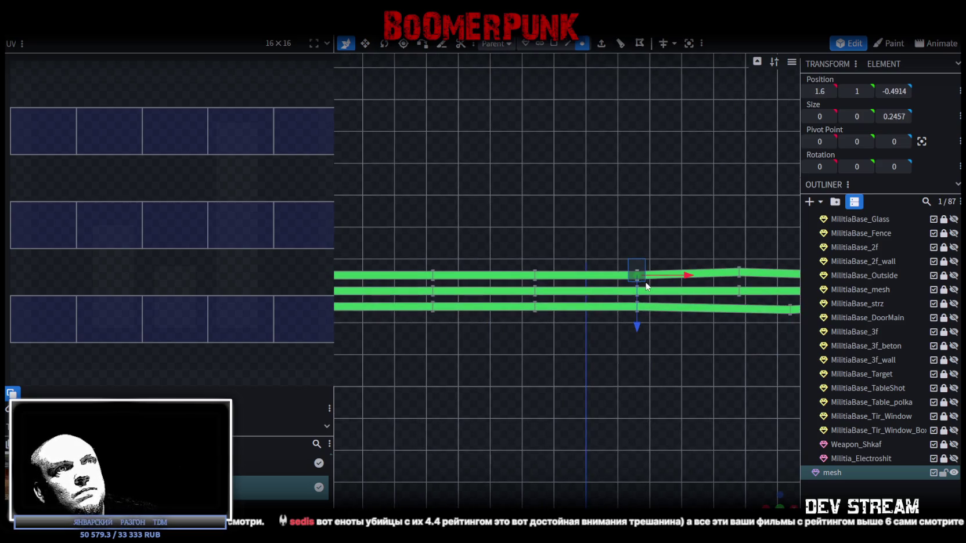
{"action": "left_click_drag", "start_coordinate": [637, 325], "coordinate": [631, 284]}
{"action": "left_click_drag", "start_coordinate": [637, 354], "coordinate": [638, 360]}
{"action": "left_click_drag", "start_coordinate": [659, 325], "coordinate": [724, 318]}
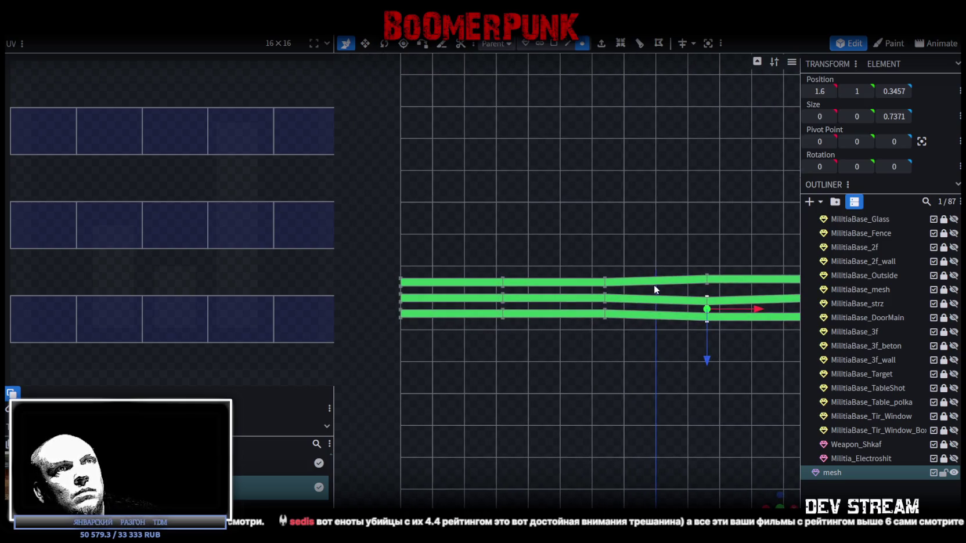
{"action": "mouse_move", "coordinate": [587, 269]}
{"action": "left_mouse_down"}
{"action": "mouse_move", "coordinate": [617, 307]}
{"action": "mouse_move", "coordinate": [598, 293]}
{"action": "left_mouse_up"}
{"action": "left_click_drag", "start_coordinate": [607, 348], "coordinate": [608, 369]}
{"action": "left_click", "coordinate": [611, 285]}
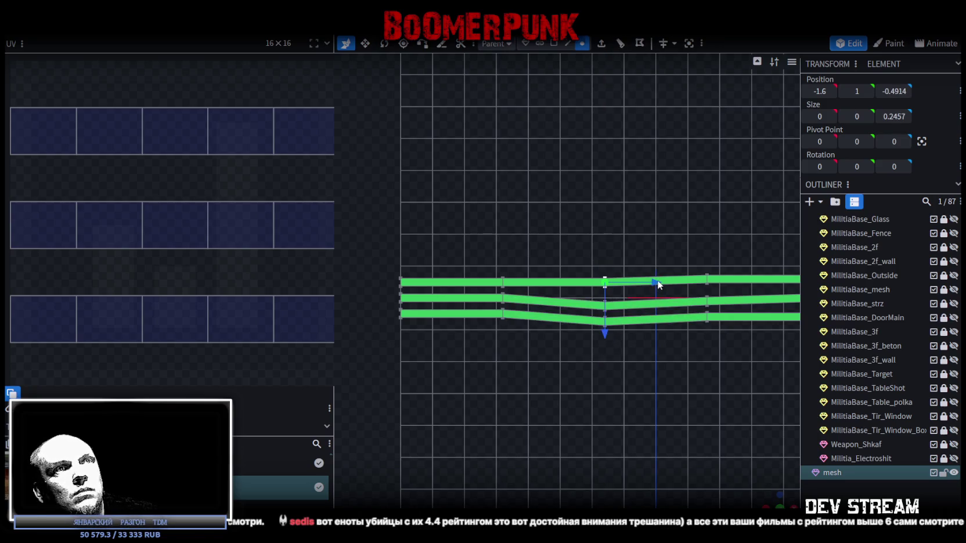
Step: Raise a top-strip vertex and lower the bottom-strip vertex further left
{"action": "left_click_drag", "start_coordinate": [539, 260], "coordinate": [588, 246]}
{"action": "left_click", "coordinate": [558, 268]}
{"action": "left_click_drag", "start_coordinate": [560, 310], "coordinate": [561, 315]}
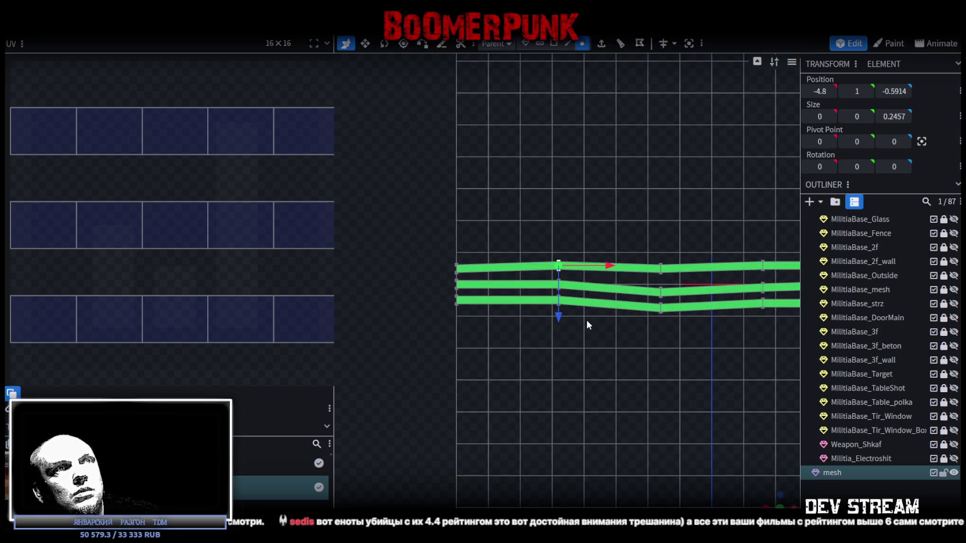
{"action": "left_click", "coordinate": [558, 301]}
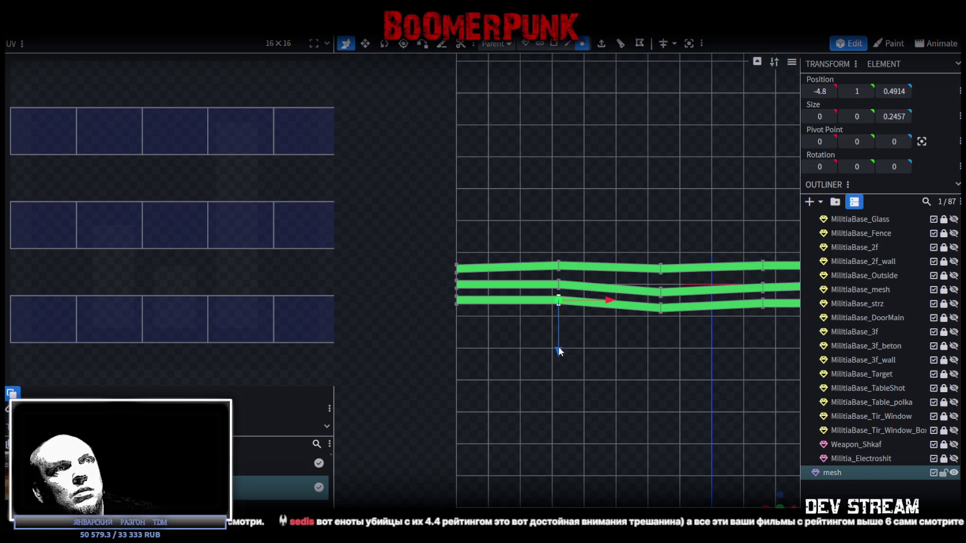
{"action": "left_click_drag", "start_coordinate": [559, 350], "coordinate": [559, 353]}
{"action": "key", "text": "KP_7"}
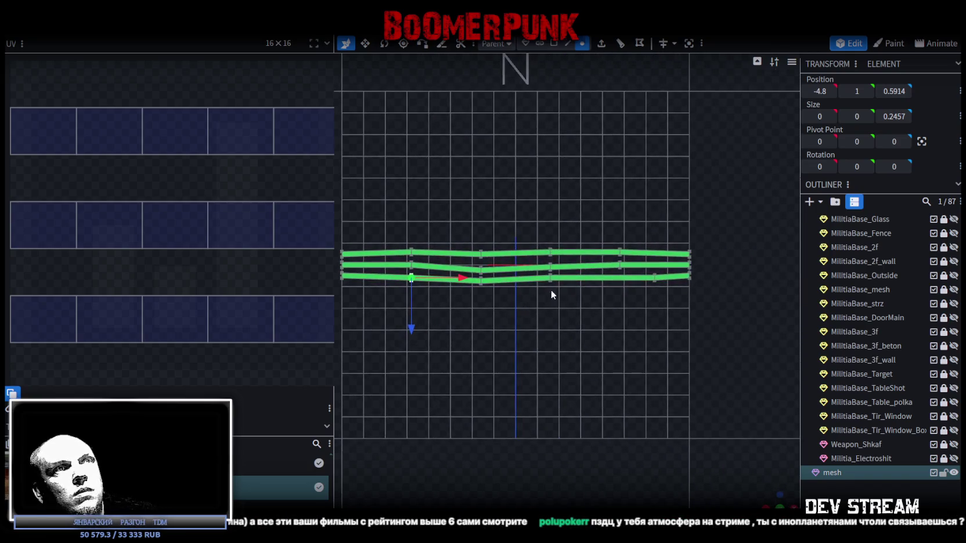
Step: Slide top, bottom and middle strip vertices sideways on the right to make the strips wavy
{"action": "left_click", "coordinate": [628, 245]}
{"action": "left_click_drag", "start_coordinate": [677, 246], "coordinate": [702, 244]}
{"action": "left_click", "coordinate": [669, 275]}
{"action": "mouse_move", "coordinate": [719, 276]}
{"action": "left_mouse_down"}
{"action": "mouse_move", "coordinate": [729, 276]}
{"action": "mouse_move", "coordinate": [658, 260]}
{"action": "left_mouse_up"}
{"action": "left_click", "coordinate": [628, 261]}
{"action": "scroll", "coordinate": [681, 290], "scroll_direction": "up", "scroll_amount": 3}
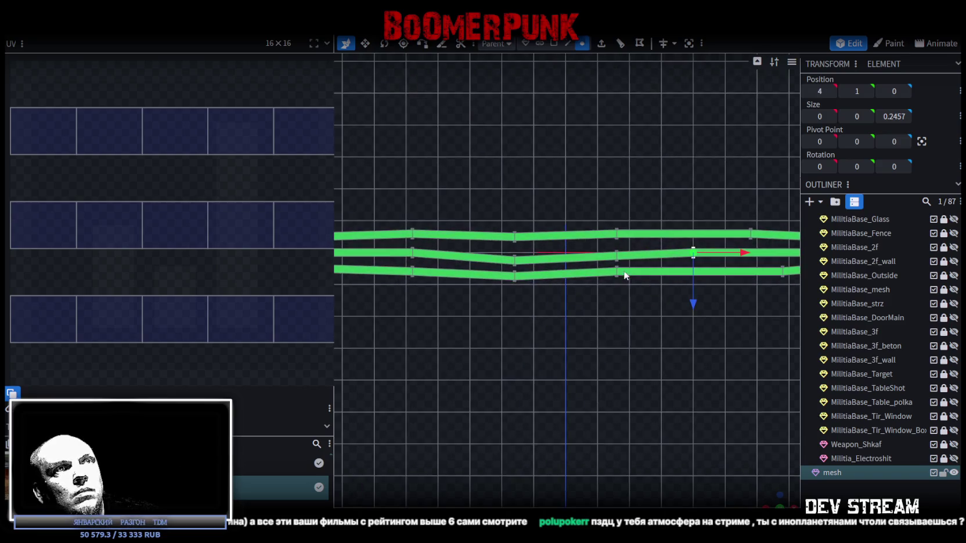
{"action": "left_click", "coordinate": [615, 253]}
{"action": "mouse_move", "coordinate": [661, 254]}
{"action": "left_mouse_down"}
{"action": "mouse_move", "coordinate": [641, 251]}
{"action": "mouse_move", "coordinate": [692, 237]}
{"action": "left_mouse_up"}
{"action": "left_click", "coordinate": [616, 235]}
{"action": "mouse_move", "coordinate": [645, 277]}
{"action": "left_mouse_down"}
{"action": "mouse_move", "coordinate": [644, 293]}
{"action": "mouse_move", "coordinate": [677, 273]}
{"action": "mouse_move", "coordinate": [718, 276]}
{"action": "left_mouse_up"}
{"action": "left_click", "coordinate": [616, 270]}
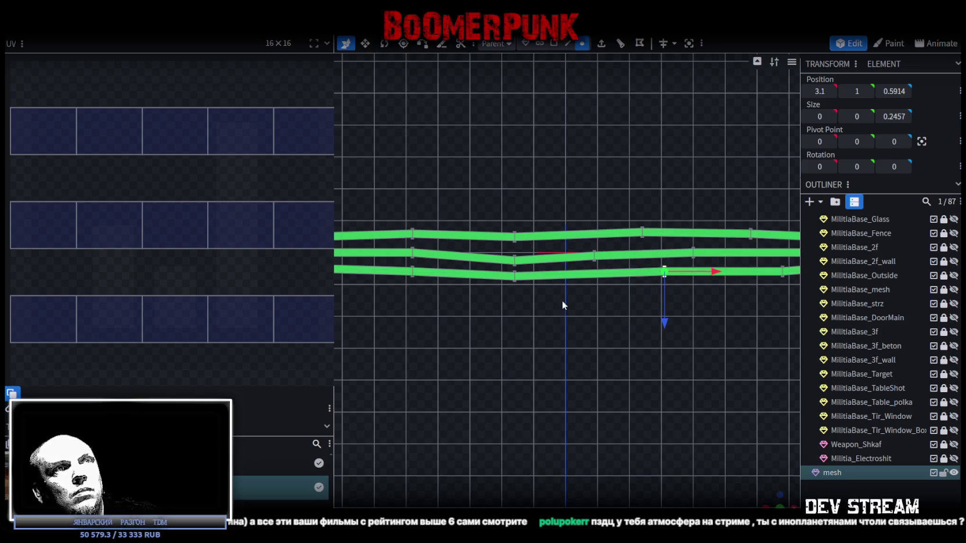
Step: Offset another column of middle, bottom and top strip vertices sideways
{"action": "left_click_drag", "start_coordinate": [588, 298], "coordinate": [637, 324]}
{"action": "left_click", "coordinate": [617, 259]}
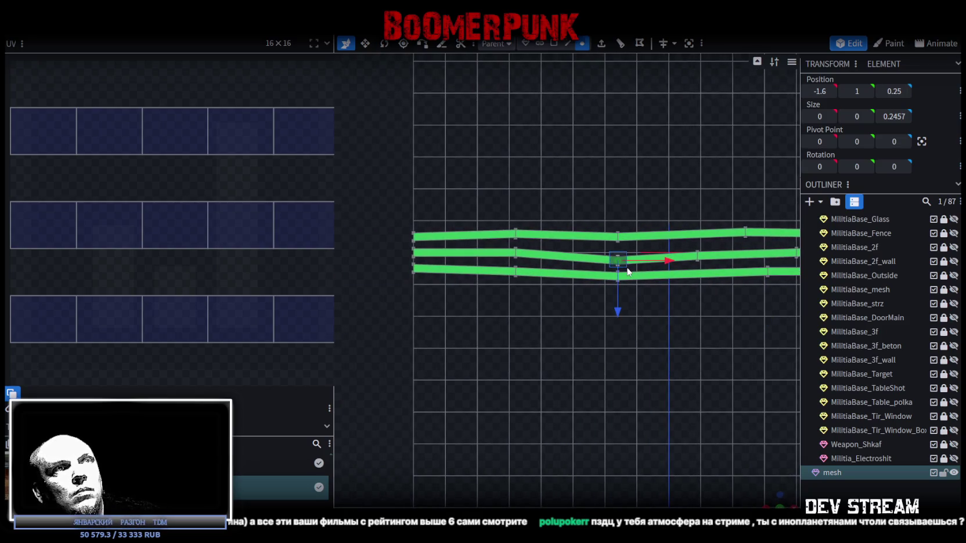
{"action": "mouse_move", "coordinate": [662, 260]}
{"action": "left_mouse_down"}
{"action": "mouse_move", "coordinate": [627, 262]}
{"action": "mouse_move", "coordinate": [696, 276]}
{"action": "left_mouse_up"}
{"action": "left_click", "coordinate": [617, 276]}
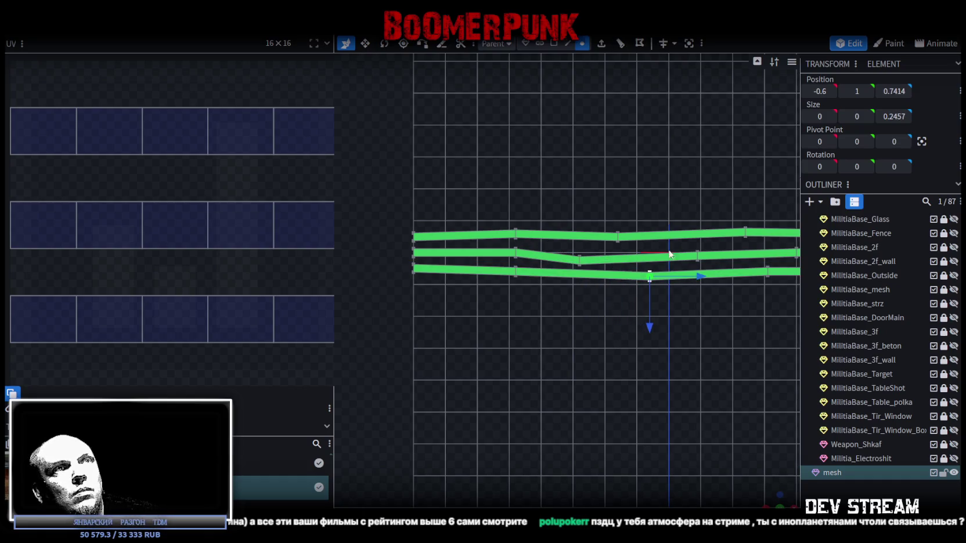
{"action": "left_click", "coordinate": [617, 237]}
{"action": "left_click_drag", "start_coordinate": [664, 236], "coordinate": [696, 238]}
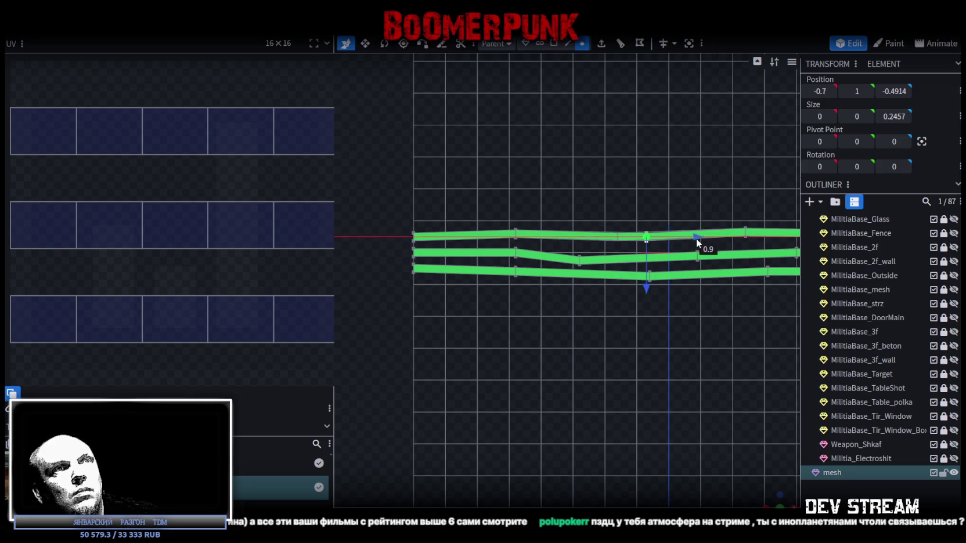
Step: Slide the leftmost top and bottom strip vertices to vary the waves
{"action": "left_click", "coordinate": [515, 235]}
{"action": "mouse_move", "coordinate": [561, 234]}
{"action": "left_mouse_down"}
{"action": "mouse_move", "coordinate": [607, 234]}
{"action": "mouse_move", "coordinate": [564, 254]}
{"action": "mouse_move", "coordinate": [518, 253]}
{"action": "left_mouse_up"}
{"action": "left_click", "coordinate": [513, 255]}
{"action": "left_click", "coordinate": [509, 269]}
{"action": "left_click_drag", "start_coordinate": [578, 276], "coordinate": [534, 275]}
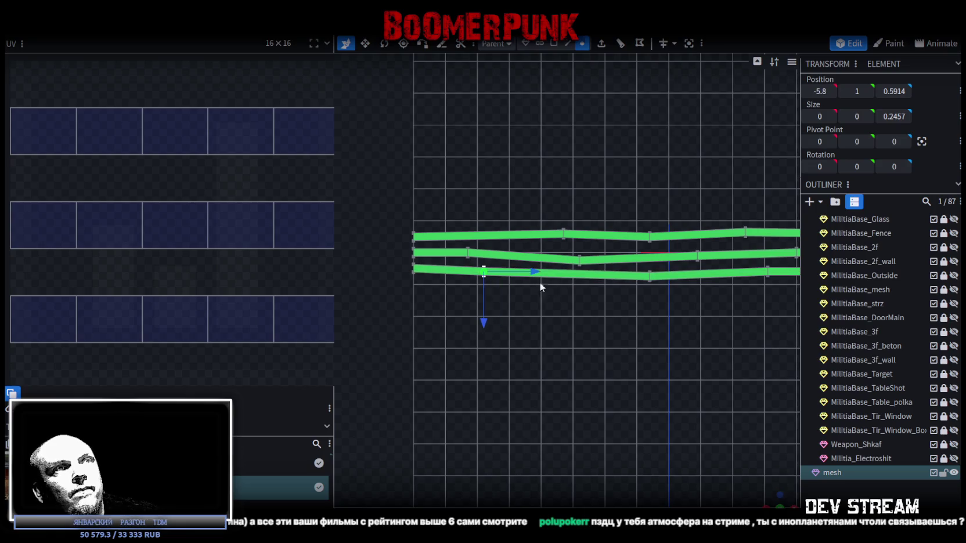
{"action": "scroll", "coordinate": [621, 324], "scroll_direction": "down", "scroll_amount": 2}
{"action": "scroll", "coordinate": [649, 312], "scroll_direction": "down", "scroll_amount": 2}
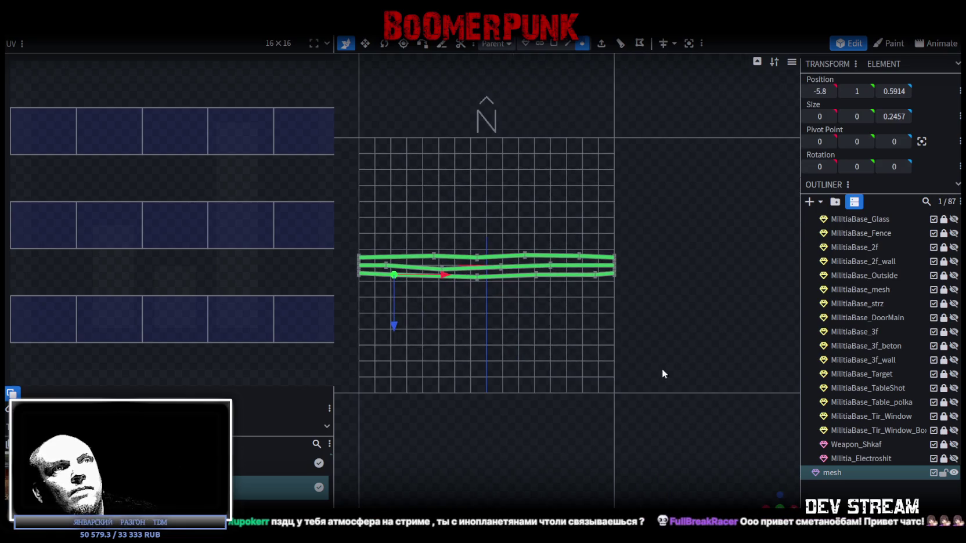
{"action": "mouse_move", "coordinate": [774, 503]}
{"action": "left_mouse_down"}
{"action": "mouse_move", "coordinate": [642, 422]}
{"action": "mouse_move", "coordinate": [524, 369]}
{"action": "mouse_move", "coordinate": [540, 338]}
{"action": "left_mouse_up"}
{"action": "scroll", "coordinate": [540, 339], "scroll_direction": "up", "scroll_amount": 4}
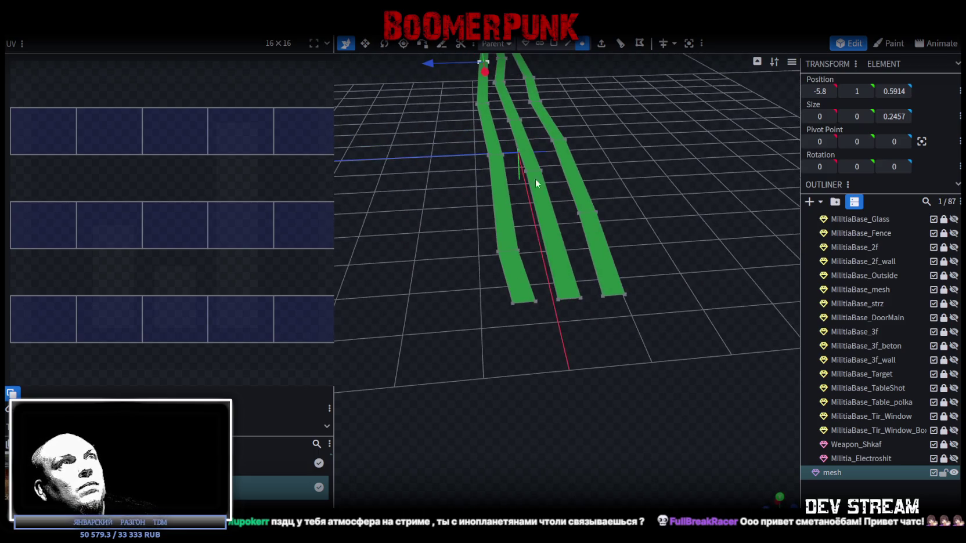
Step: Loop cut the left strip lengthwise in edge mode and raise the new edge, then undo the fold
{"action": "left_click", "coordinate": [567, 44]}
{"action": "left_click", "coordinate": [525, 304]}
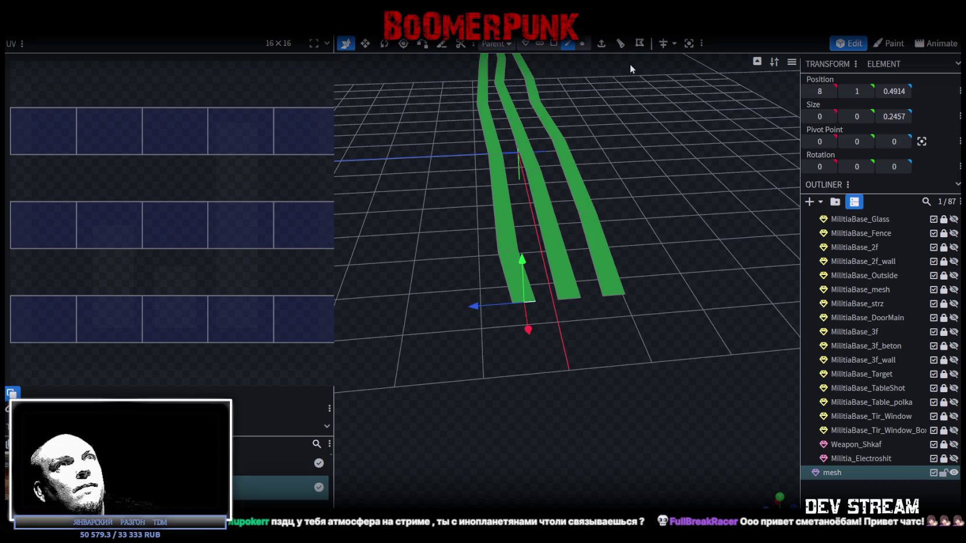
{"action": "left_click", "coordinate": [639, 43]}
{"action": "mouse_move", "coordinate": [568, 248]}
{"action": "left_mouse_down"}
{"action": "mouse_move", "coordinate": [518, 101]}
{"action": "mouse_move", "coordinate": [496, 91]}
{"action": "left_mouse_up"}
{"action": "key", "text": "ctrl+z"}
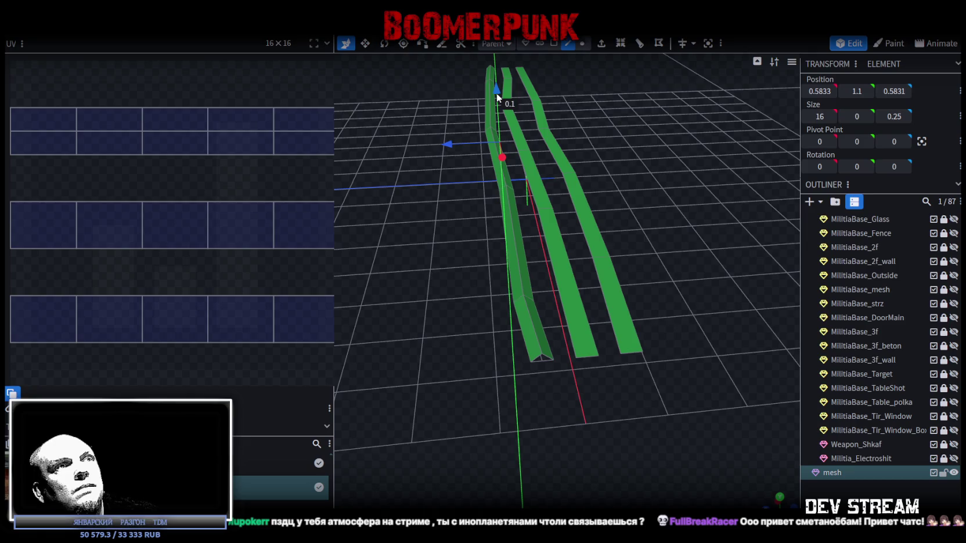
Step: Loop cut the strips lengthwise and raise the new centre edges 0.1 on Y to crease them
{"action": "left_click", "coordinate": [585, 356]}
{"action": "left_click", "coordinate": [630, 39]}
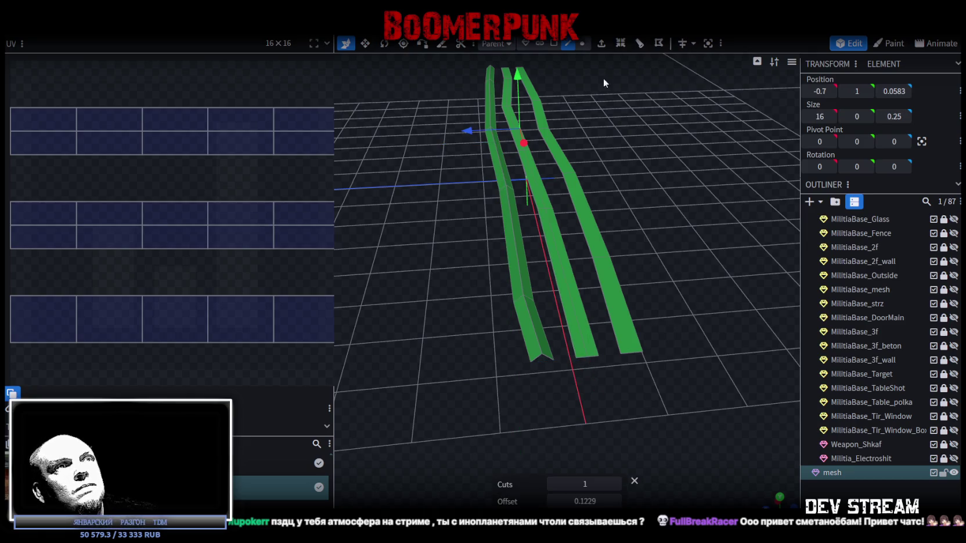
{"action": "left_click", "coordinate": [520, 80]}
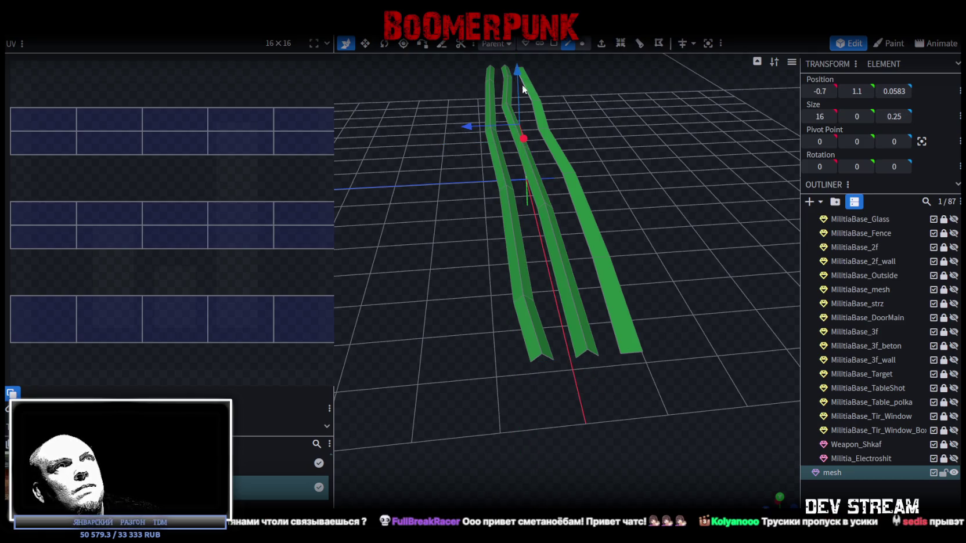
{"action": "left_click", "coordinate": [632, 353]}
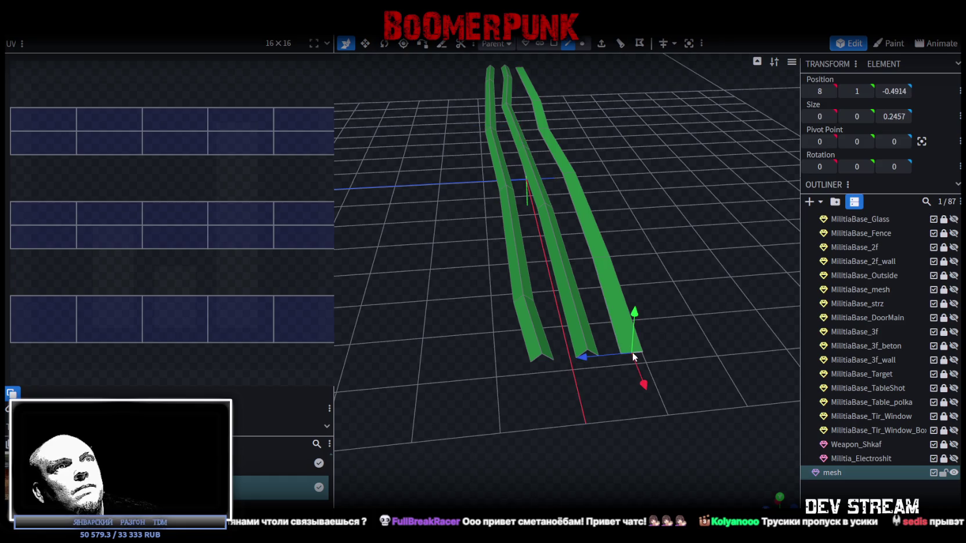
{"action": "left_click", "coordinate": [619, 44]}
{"action": "mouse_move", "coordinate": [555, 94]}
{"action": "left_mouse_down"}
{"action": "mouse_move", "coordinate": [496, 295]}
{"action": "mouse_move", "coordinate": [627, 378]}
{"action": "mouse_move", "coordinate": [652, 374]}
{"action": "mouse_move", "coordinate": [585, 347]}
{"action": "left_mouse_up"}
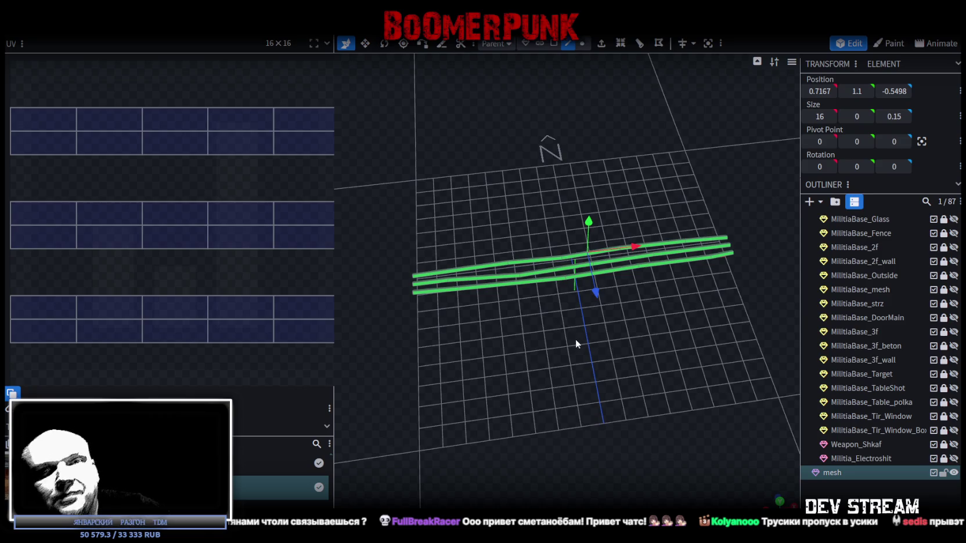
{"action": "mouse_move", "coordinate": [743, 353]}
{"action": "left_mouse_down"}
{"action": "mouse_move", "coordinate": [640, 366]}
{"action": "mouse_move", "coordinate": [615, 325]}
{"action": "left_mouse_up"}
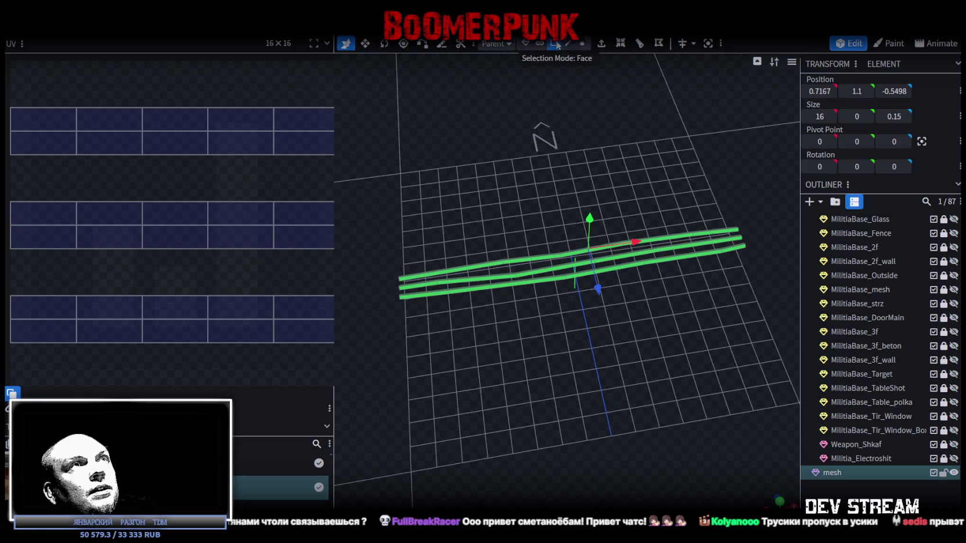
Step: In face mode from a top-down view, assign the second texture file to the cable strips mesh
{"action": "left_click", "coordinate": [556, 44]}
{"action": "left_click", "coordinate": [780, 501]}
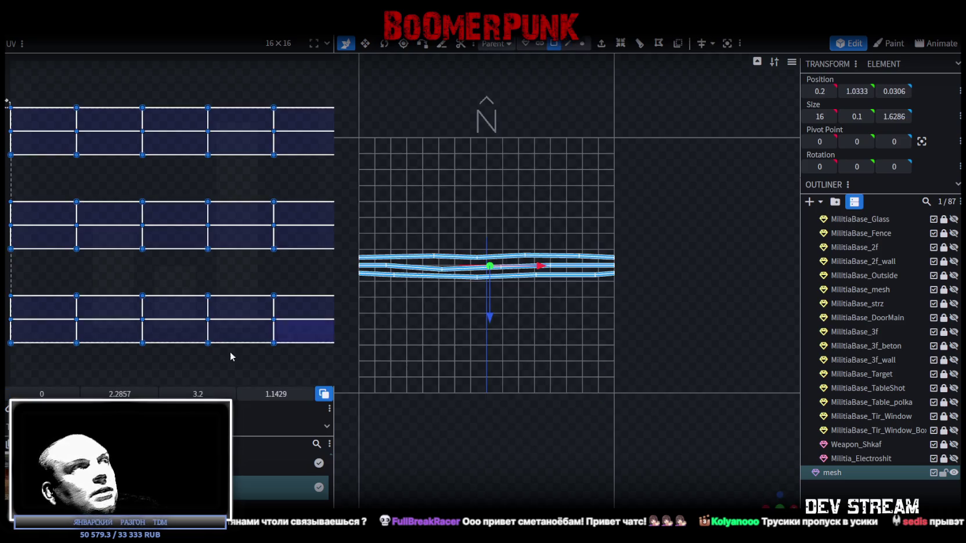
{"action": "right_click", "coordinate": [836, 473]}
{"action": "mouse_move", "coordinate": [877, 418]}
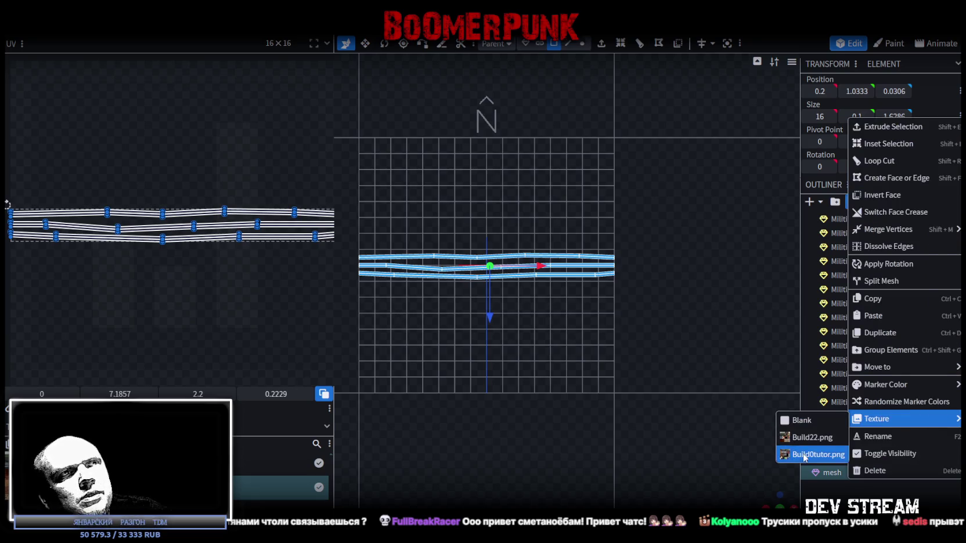
{"action": "left_click", "coordinate": [813, 454]}
Step: Move the cable UV strip onto the dark-grey patch beside the wall texture
{"action": "scroll", "coordinate": [141, 133], "scroll_direction": "up", "scroll_amount": 2}
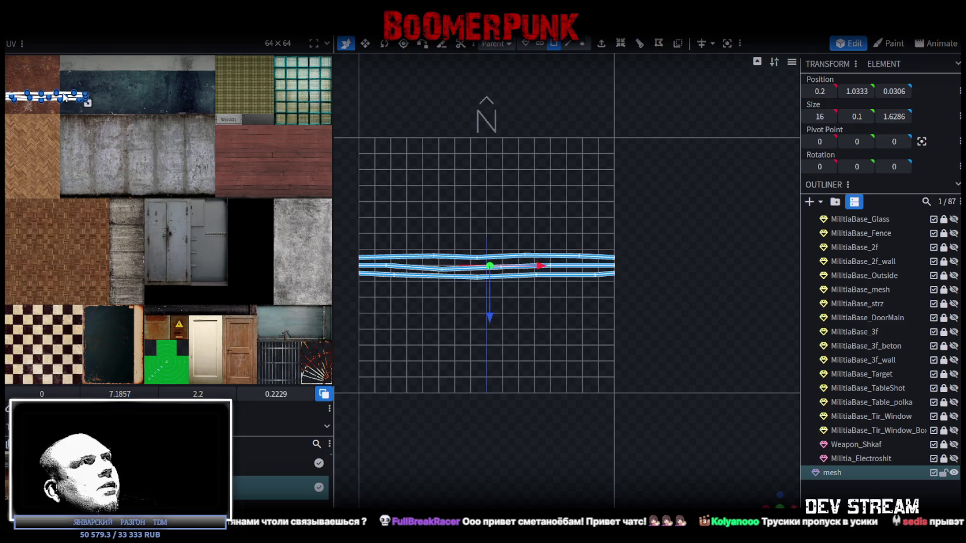
{"action": "left_click_drag", "start_coordinate": [65, 97], "coordinate": [213, 306]}
{"action": "scroll", "coordinate": [213, 306], "scroll_direction": "up", "scroll_amount": 3}
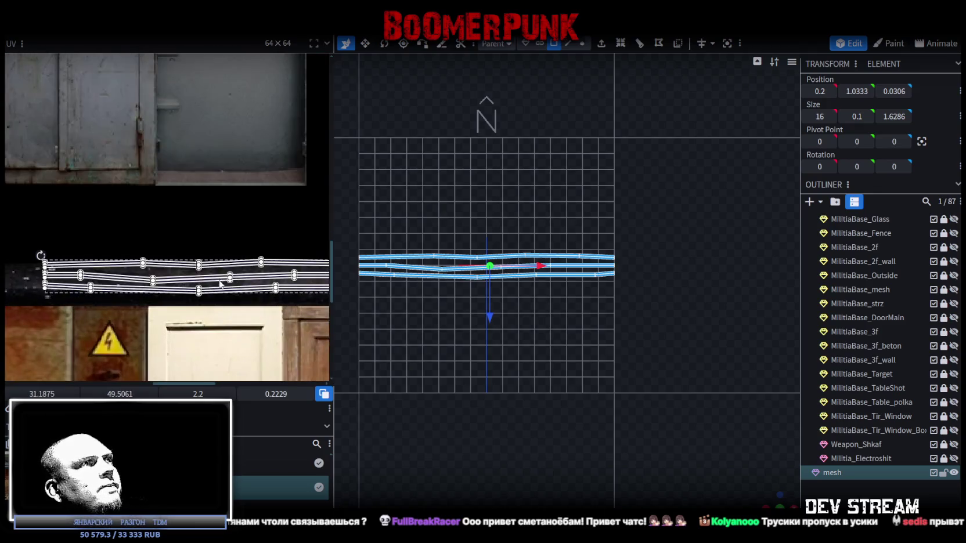
{"action": "left_click_drag", "start_coordinate": [227, 267], "coordinate": [198, 274]}
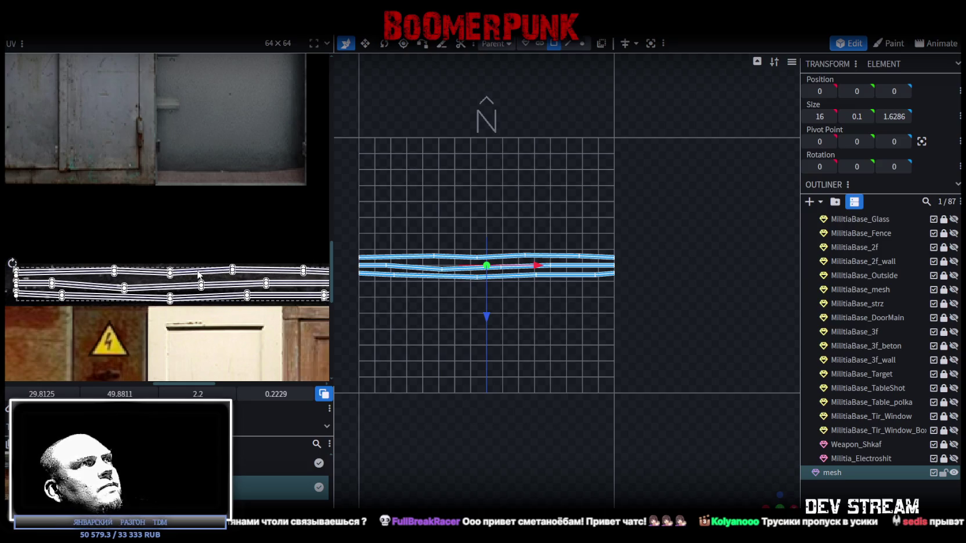
{"action": "scroll", "coordinate": [290, 270], "scroll_direction": "up", "scroll_amount": 5}
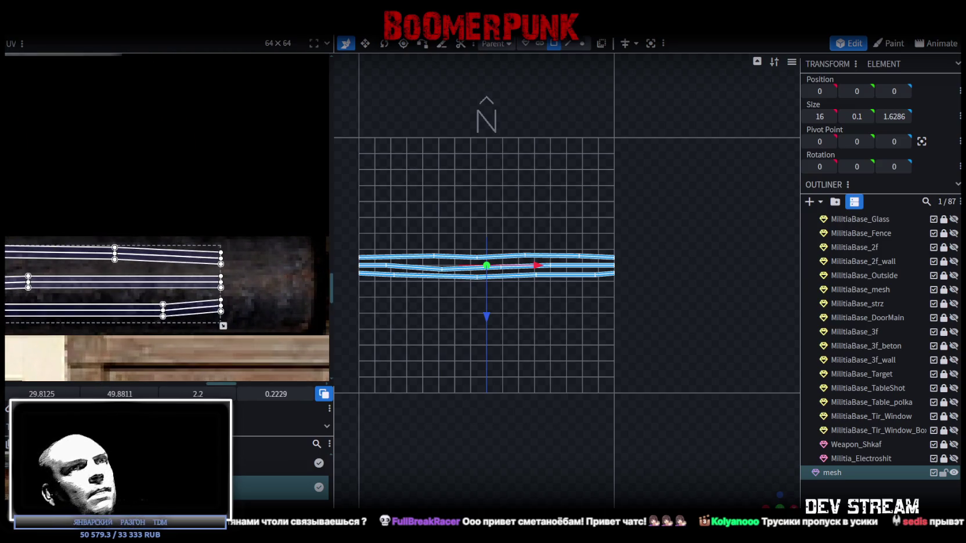
{"action": "scroll", "coordinate": [627, 373], "scroll_direction": "up", "scroll_amount": 5}
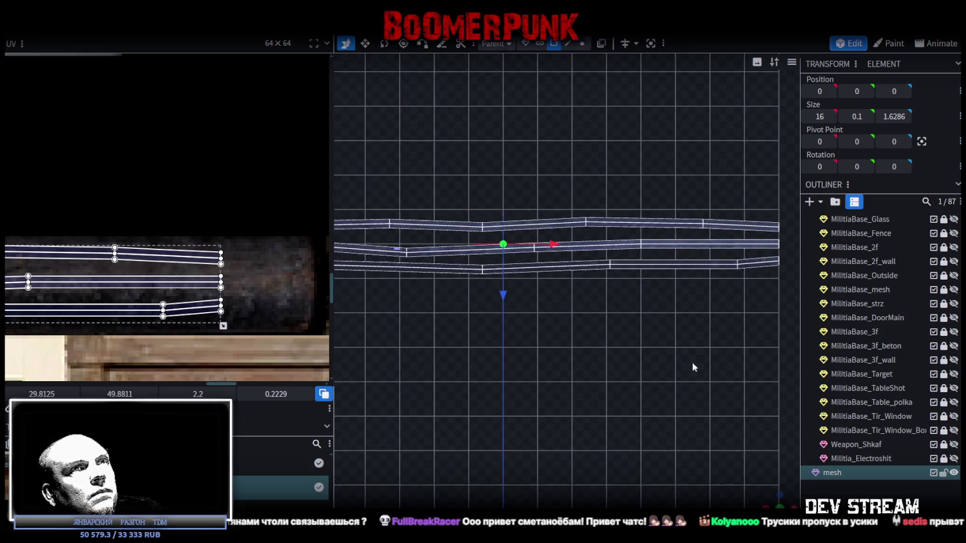
{"action": "left_click", "coordinate": [566, 304]}
{"action": "mouse_move", "coordinate": [745, 482]}
{"action": "left_mouse_down"}
{"action": "mouse_move", "coordinate": [697, 407]}
{"action": "mouse_move", "coordinate": [749, 479]}
{"action": "mouse_move", "coordinate": [660, 302]}
{"action": "mouse_move", "coordinate": [609, 342]}
{"action": "mouse_move", "coordinate": [647, 327]}
{"action": "mouse_move", "coordinate": [612, 336]}
{"action": "mouse_move", "coordinate": [629, 344]}
{"action": "mouse_move", "coordinate": [592, 280]}
{"action": "left_mouse_up"}
{"action": "left_click", "coordinate": [570, 262]}
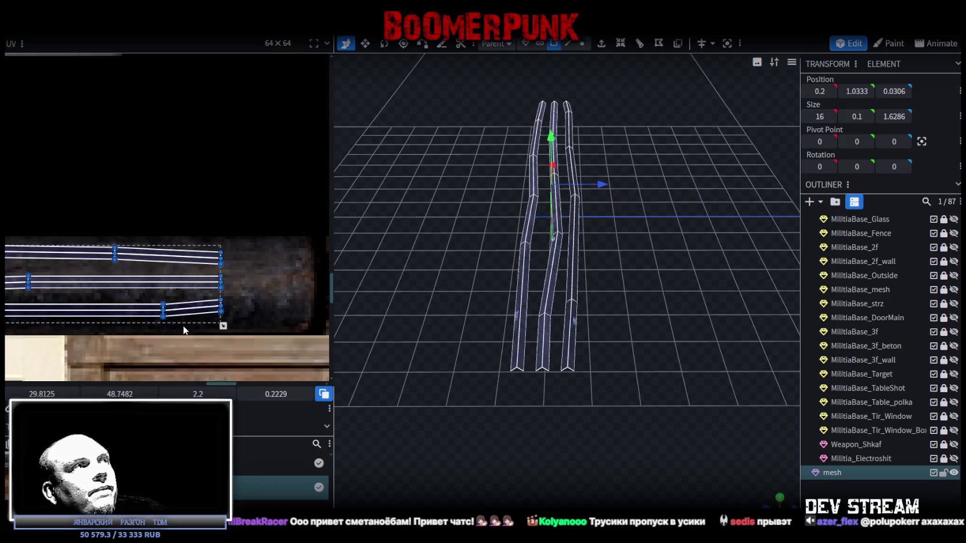
{"action": "scroll", "coordinate": [185, 325], "scroll_direction": "down", "scroll_amount": 5}
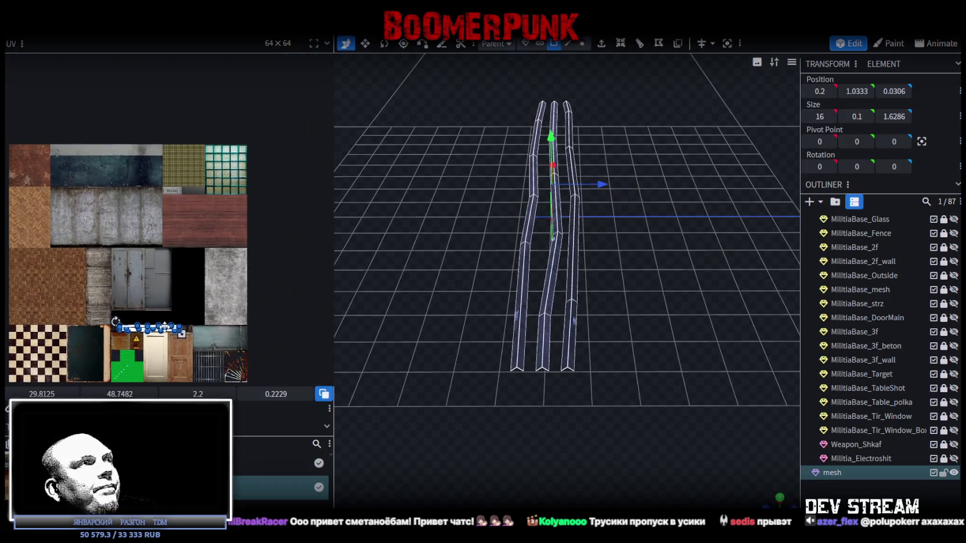
{"action": "left_click_drag", "start_coordinate": [164, 327], "coordinate": [229, 189]}
{"action": "scroll", "coordinate": [130, 191], "scroll_direction": "up", "scroll_amount": 5}
{"action": "scroll", "coordinate": [130, 192], "scroll_direction": "up", "scroll_amount": 8}
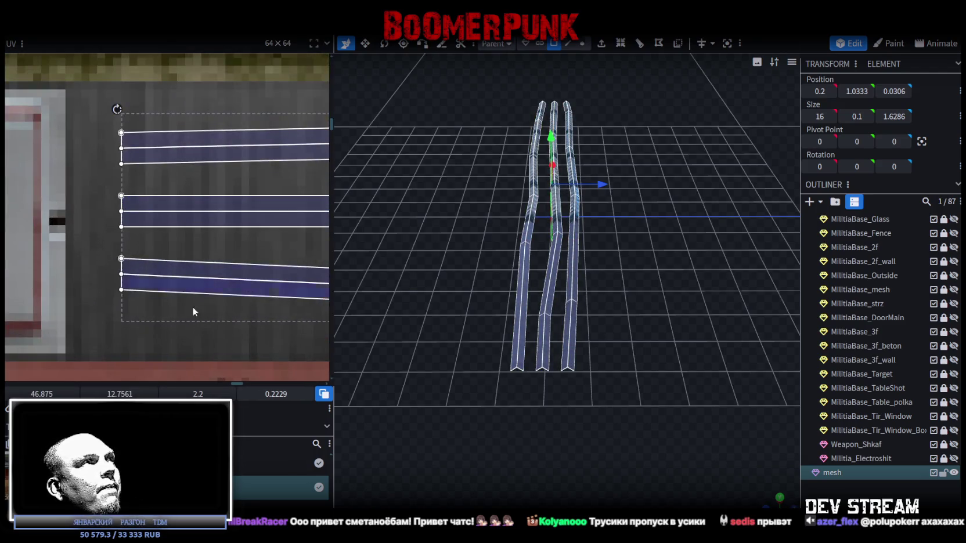
{"action": "left_click_drag", "start_coordinate": [194, 228], "coordinate": [262, 301]}
{"action": "left_click_drag", "start_coordinate": [232, 231], "coordinate": [187, 200]}
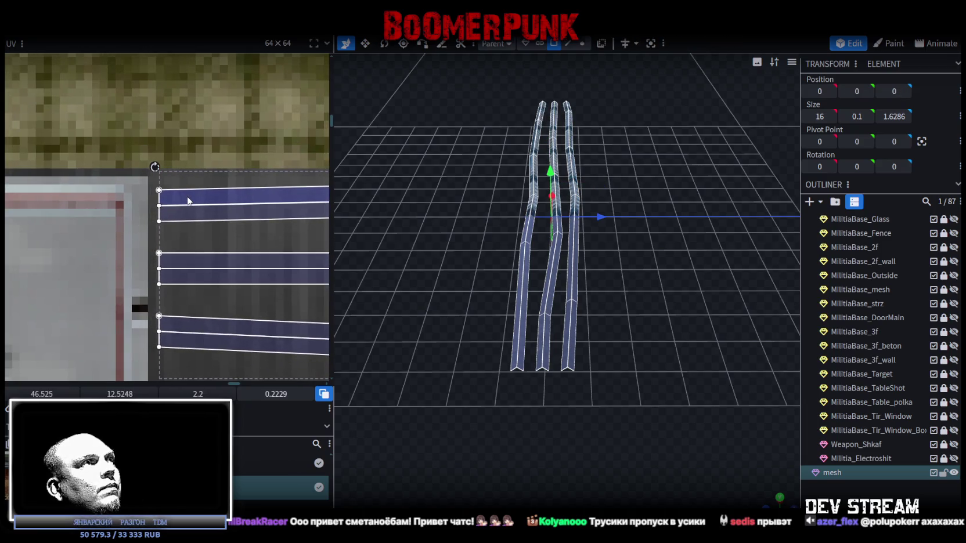
Step: Squash the cable UVs narrower to about 0.84 by 0.29 and preview the grey cables
{"action": "scroll", "coordinate": [255, 261], "scroll_direction": "down", "scroll_amount": 5}
{"action": "scroll", "coordinate": [256, 260], "scroll_direction": "right", "scroll_amount": 5}
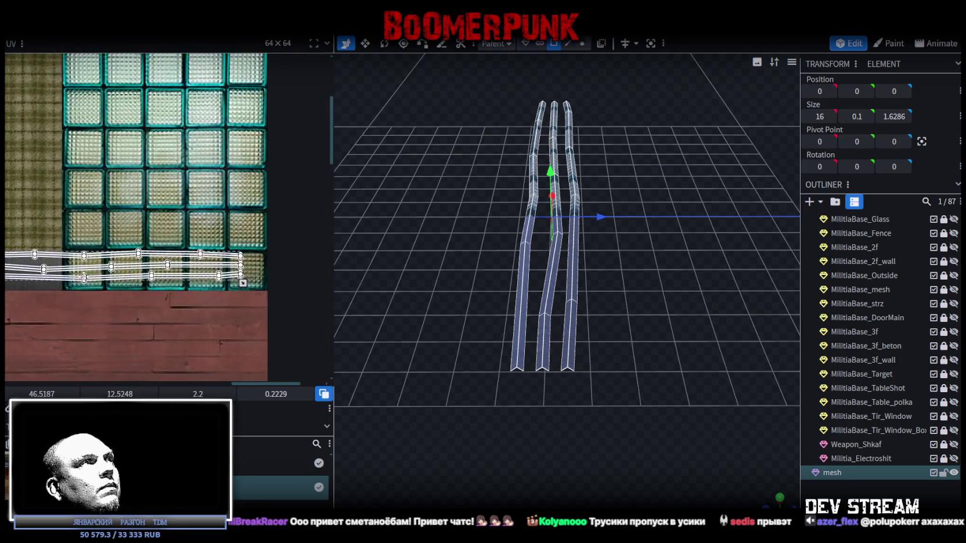
{"action": "left_click_drag", "start_coordinate": [209, 281], "coordinate": [69, 283]}
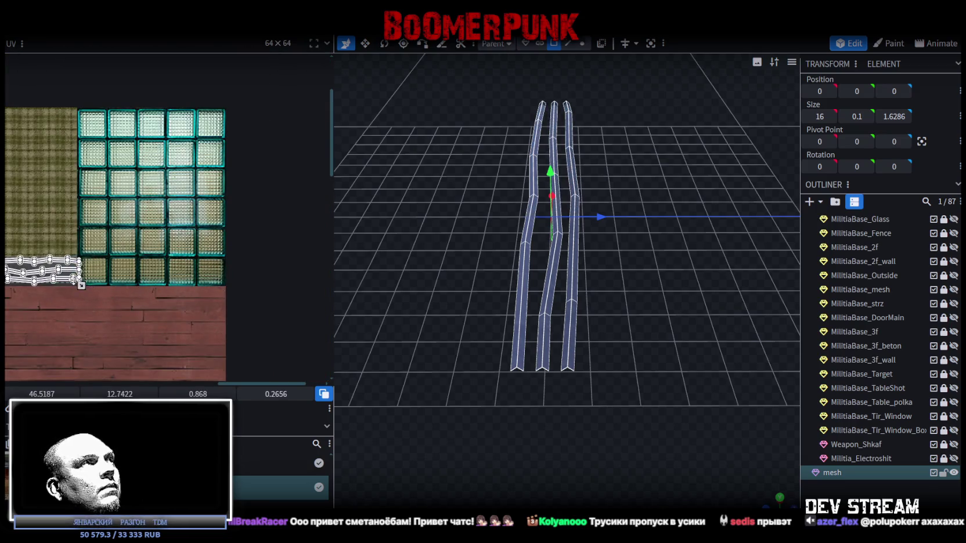
{"action": "scroll", "coordinate": [70, 283], "scroll_direction": "up", "scroll_amount": 5}
{"action": "scroll", "coordinate": [146, 307], "scroll_direction": "up", "scroll_amount": 2}
{"action": "mouse_move", "coordinate": [145, 315]}
{"action": "left_mouse_down"}
{"action": "mouse_move", "coordinate": [108, 338]}
{"action": "mouse_move", "coordinate": [117, 359]}
{"action": "left_mouse_up"}
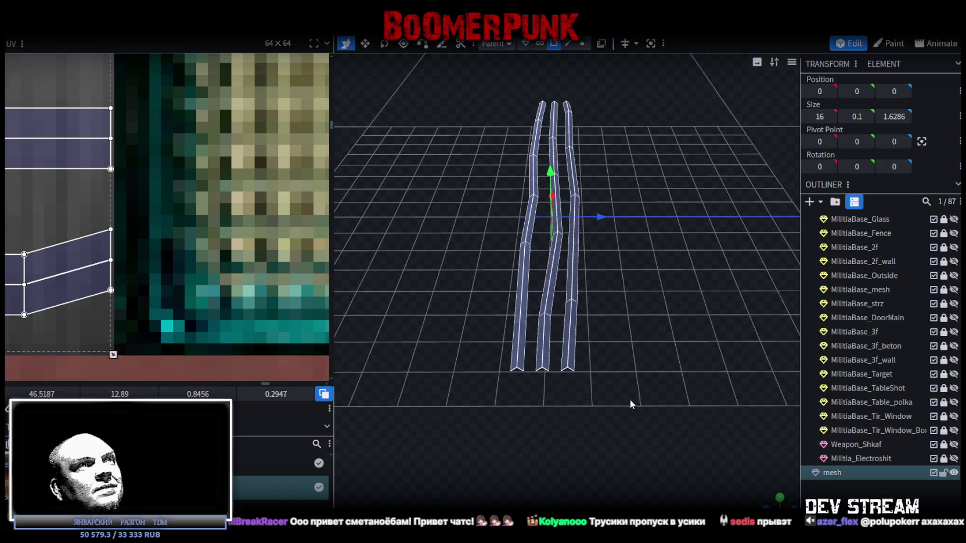
{"action": "left_click", "coordinate": [707, 468]}
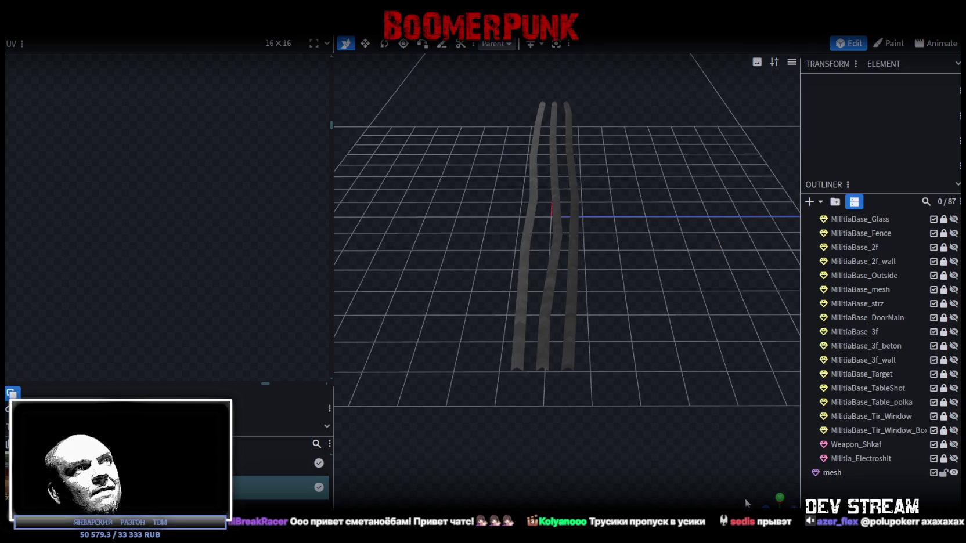
{"action": "mouse_move", "coordinate": [771, 497]}
{"action": "left_mouse_down"}
{"action": "mouse_move", "coordinate": [453, 430]}
{"action": "mouse_move", "coordinate": [720, 322]}
{"action": "mouse_move", "coordinate": [712, 313]}
{"action": "mouse_move", "coordinate": [640, 378]}
{"action": "mouse_move", "coordinate": [556, 393]}
{"action": "mouse_move", "coordinate": [612, 396]}
{"action": "mouse_move", "coordinate": [579, 398]}
{"action": "mouse_move", "coordinate": [676, 324]}
{"action": "mouse_move", "coordinate": [622, 371]}
{"action": "mouse_move", "coordinate": [619, 337]}
{"action": "mouse_move", "coordinate": [619, 368]}
{"action": "mouse_move", "coordinate": [620, 357]}
{"action": "mouse_move", "coordinate": [601, 357]}
{"action": "mouse_move", "coordinate": [654, 370]}
{"action": "mouse_move", "coordinate": [546, 122]}
{"action": "left_mouse_up"}
{"action": "left_click", "coordinate": [664, 329]}
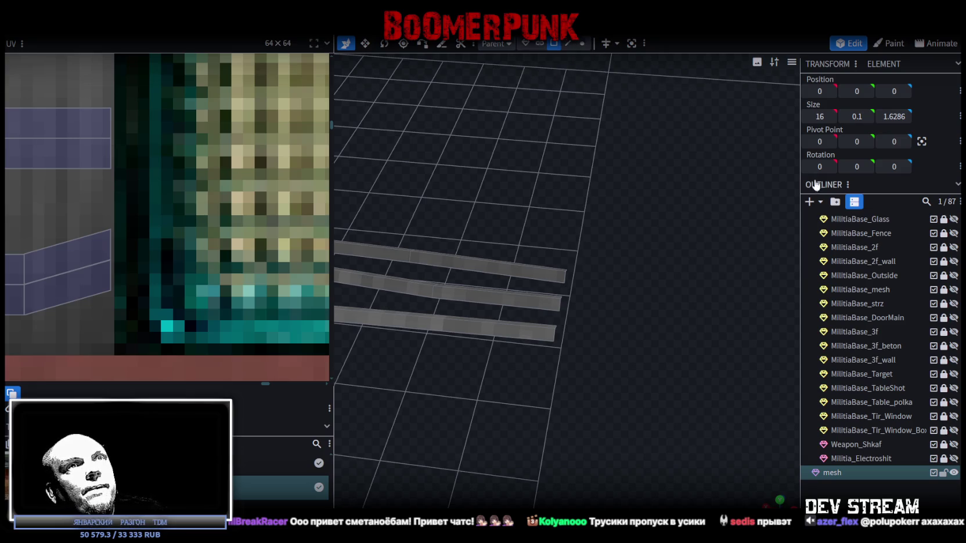
{"action": "left_click", "coordinate": [806, 203]}
Step: Add a new cube mesh and lower its top face to height 0.25
{"action": "left_click", "coordinate": [552, 148]}
{"action": "scroll", "coordinate": [540, 406], "scroll_direction": "down", "scroll_amount": 5}
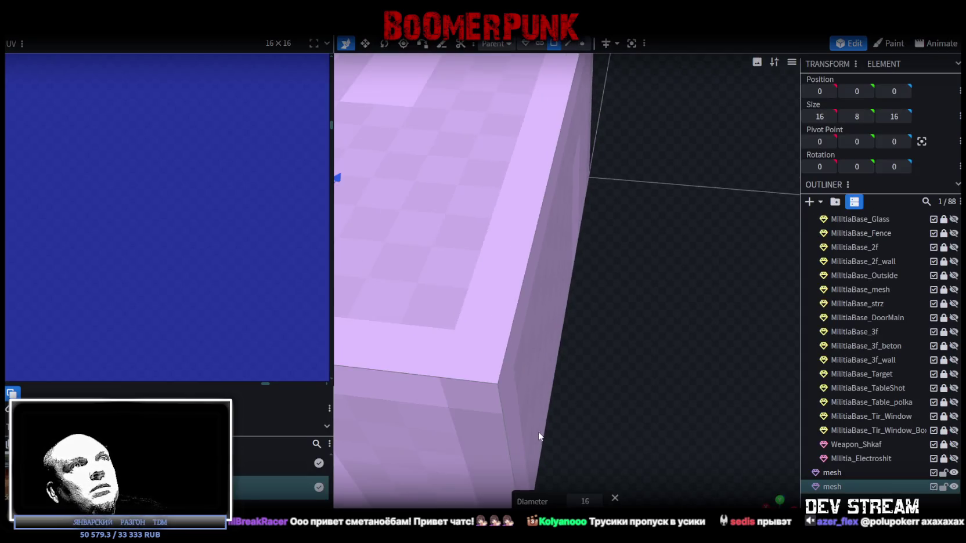
{"action": "mouse_move", "coordinate": [576, 408]}
{"action": "left_mouse_down"}
{"action": "mouse_move", "coordinate": [691, 383]}
{"action": "mouse_move", "coordinate": [453, 348]}
{"action": "mouse_move", "coordinate": [560, 270]}
{"action": "mouse_move", "coordinate": [582, 367]}
{"action": "mouse_move", "coordinate": [644, 405]}
{"action": "mouse_move", "coordinate": [510, 254]}
{"action": "mouse_move", "coordinate": [525, 255]}
{"action": "left_mouse_up"}
{"action": "left_click", "coordinate": [412, 363]}
{"action": "left_click", "coordinate": [582, 143]}
{"action": "mouse_move", "coordinate": [570, 88]}
{"action": "left_mouse_down"}
{"action": "mouse_move", "coordinate": [565, 318]}
{"action": "mouse_move", "coordinate": [653, 321]}
{"action": "mouse_move", "coordinate": [737, 306]}
{"action": "mouse_move", "coordinate": [576, 384]}
{"action": "left_mouse_up"}
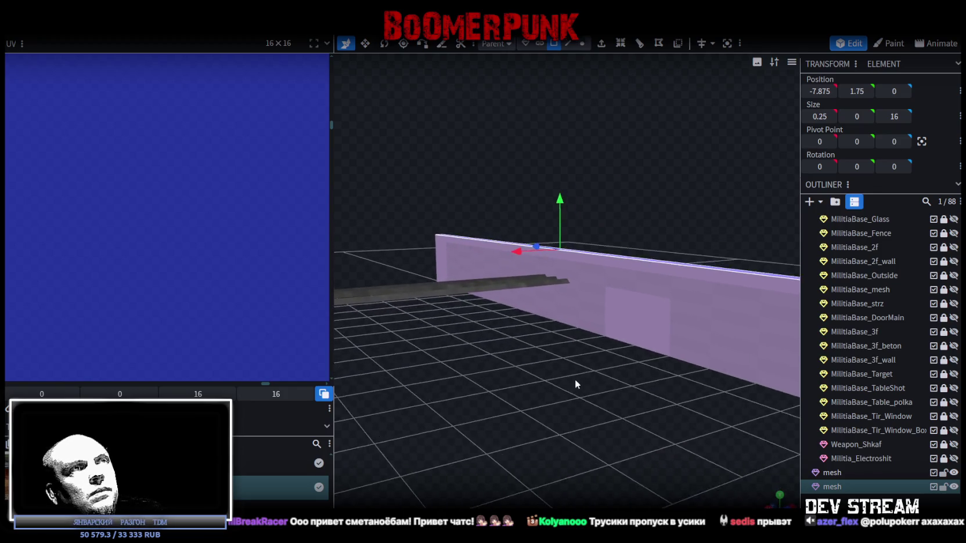
{"action": "left_click_drag", "start_coordinate": [592, 185], "coordinate": [594, 253]}
{"action": "left_click_drag", "start_coordinate": [599, 318], "coordinate": [516, 410]}
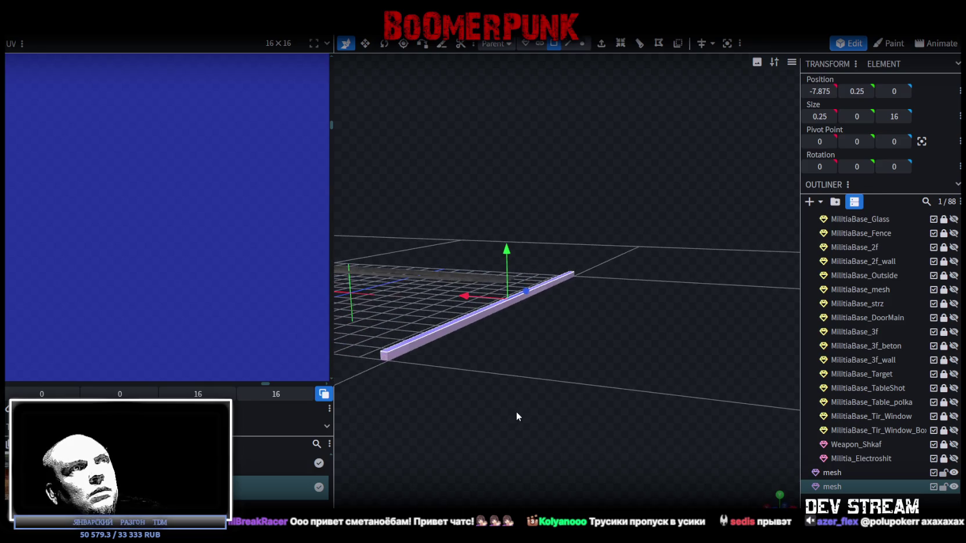
Step: Shorten the bar to length 2 and flatten it to height 0.15
{"action": "left_click", "coordinate": [385, 356]}
{"action": "mouse_move", "coordinate": [384, 356]}
{"action": "left_mouse_down"}
{"action": "mouse_move", "coordinate": [591, 349]}
{"action": "mouse_move", "coordinate": [389, 364]}
{"action": "mouse_move", "coordinate": [660, 367]}
{"action": "mouse_move", "coordinate": [608, 392]}
{"action": "mouse_move", "coordinate": [630, 402]}
{"action": "left_mouse_up"}
{"action": "key", "text": "s"}
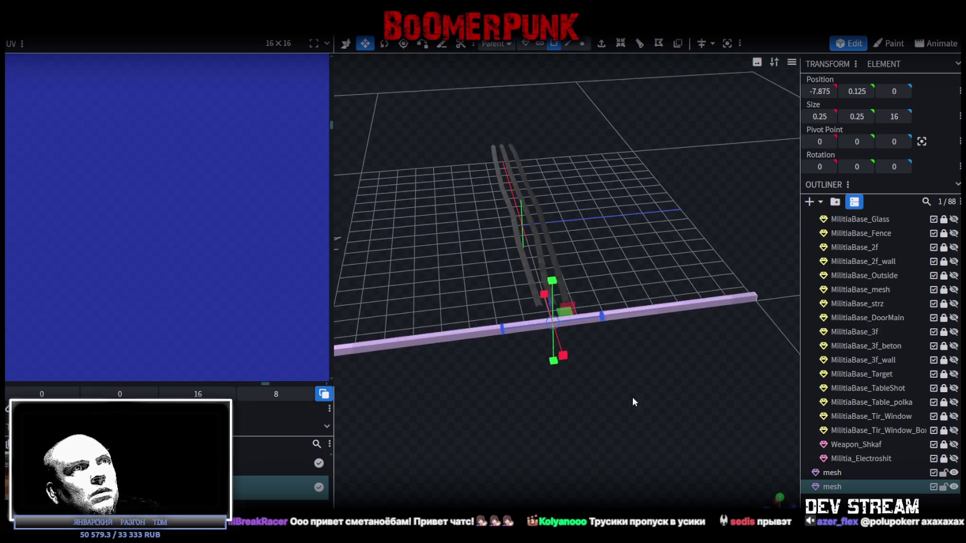
{"action": "mouse_move", "coordinate": [602, 316]}
{"action": "left_mouse_down"}
{"action": "mouse_move", "coordinate": [413, 370]}
{"action": "mouse_move", "coordinate": [621, 374]}
{"action": "mouse_move", "coordinate": [601, 405]}
{"action": "mouse_move", "coordinate": [605, 455]}
{"action": "mouse_move", "coordinate": [707, 309]}
{"action": "mouse_move", "coordinate": [630, 419]}
{"action": "mouse_move", "coordinate": [688, 368]}
{"action": "mouse_move", "coordinate": [666, 442]}
{"action": "mouse_move", "coordinate": [582, 422]}
{"action": "mouse_move", "coordinate": [596, 375]}
{"action": "left_mouse_up"}
{"action": "key", "text": "v"}
{"action": "mouse_move", "coordinate": [617, 343]}
{"action": "left_mouse_down"}
{"action": "mouse_move", "coordinate": [698, 316]}
{"action": "mouse_move", "coordinate": [573, 335]}
{"action": "left_mouse_up"}
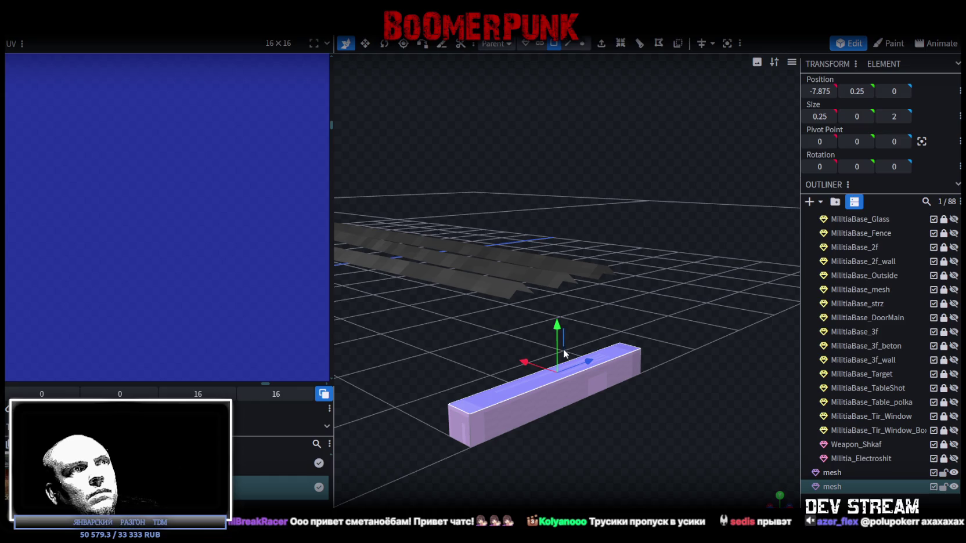
{"action": "double_click", "coordinate": [567, 370]}
{"action": "left_click", "coordinate": [602, 360]}
{"action": "mouse_move", "coordinate": [558, 329]}
{"action": "left_mouse_down"}
{"action": "mouse_move", "coordinate": [558, 340]}
{"action": "mouse_move", "coordinate": [641, 308]}
{"action": "mouse_move", "coordinate": [621, 299]}
{"action": "mouse_move", "coordinate": [618, 287]}
{"action": "left_mouse_up"}
{"action": "mouse_move", "coordinate": [450, 211]}
{"action": "left_mouse_down"}
{"action": "mouse_move", "coordinate": [604, 297]}
{"action": "mouse_move", "coordinate": [610, 284]}
{"action": "left_mouse_up"}
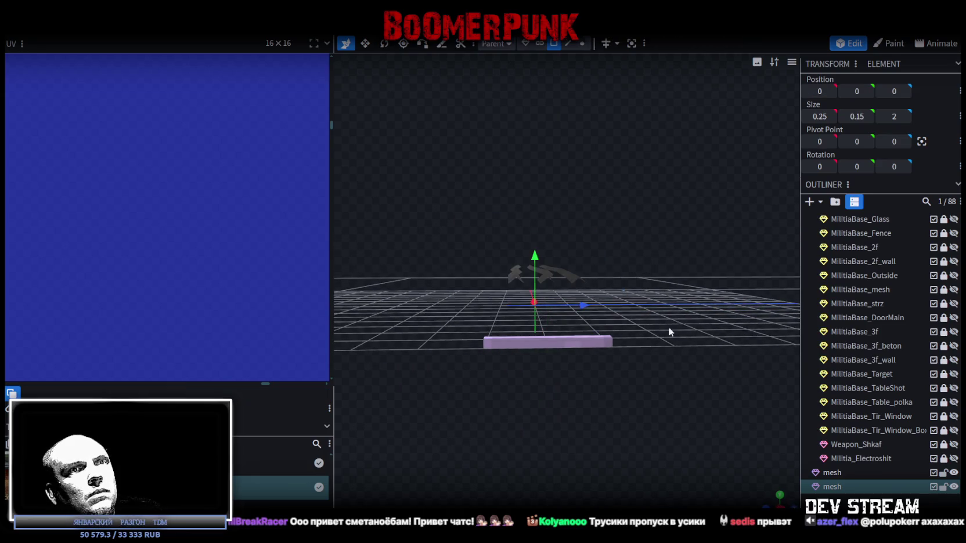
Step: Lower the cable strips by one unit, keeping the bar in place
{"action": "left_click", "coordinate": [819, 472]}
{"action": "mouse_move", "coordinate": [544, 226]}
{"action": "left_mouse_down"}
{"action": "mouse_move", "coordinate": [540, 260]}
{"action": "mouse_move", "coordinate": [700, 296]}
{"action": "mouse_move", "coordinate": [628, 368]}
{"action": "left_mouse_up"}
{"action": "left_click", "coordinate": [580, 339]}
{"action": "mouse_move", "coordinate": [580, 339]}
{"action": "left_mouse_down"}
{"action": "mouse_move", "coordinate": [656, 312]}
{"action": "mouse_move", "coordinate": [585, 318]}
{"action": "mouse_move", "coordinate": [563, 309]}
{"action": "left_mouse_up"}
{"action": "mouse_move", "coordinate": [635, 302]}
{"action": "left_mouse_down"}
{"action": "mouse_move", "coordinate": [643, 344]}
{"action": "mouse_move", "coordinate": [596, 384]}
{"action": "mouse_move", "coordinate": [575, 343]}
{"action": "left_mouse_up"}
{"action": "key", "text": "ctrl+z"}
Step: Resize the bar to length 1.5 and view the cables from above
{"action": "key", "text": "s"}
{"action": "mouse_move", "coordinate": [609, 435]}
{"action": "left_mouse_down"}
{"action": "mouse_move", "coordinate": [730, 415]}
{"action": "mouse_move", "coordinate": [731, 407]}
{"action": "left_mouse_up"}
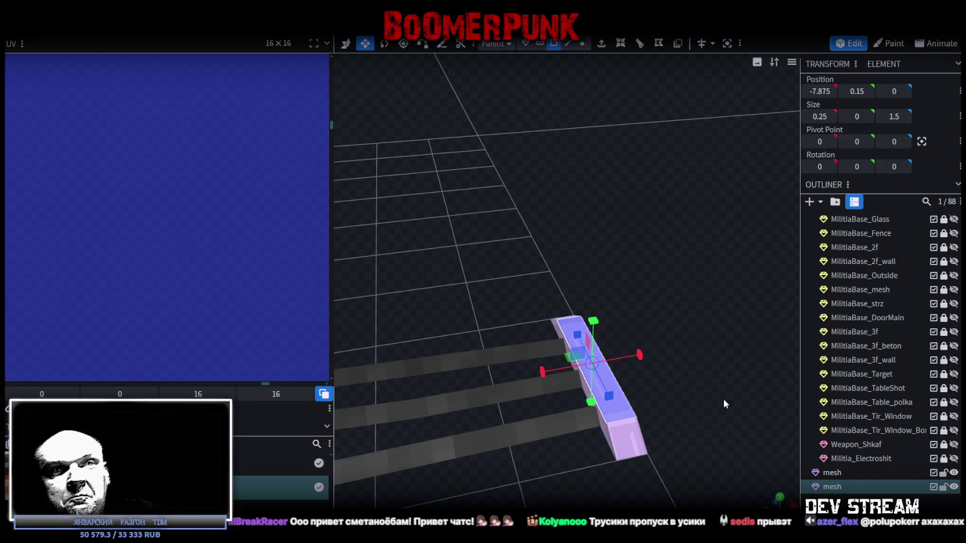
{"action": "left_click", "coordinate": [611, 425]}
{"action": "left_click", "coordinate": [610, 426]}
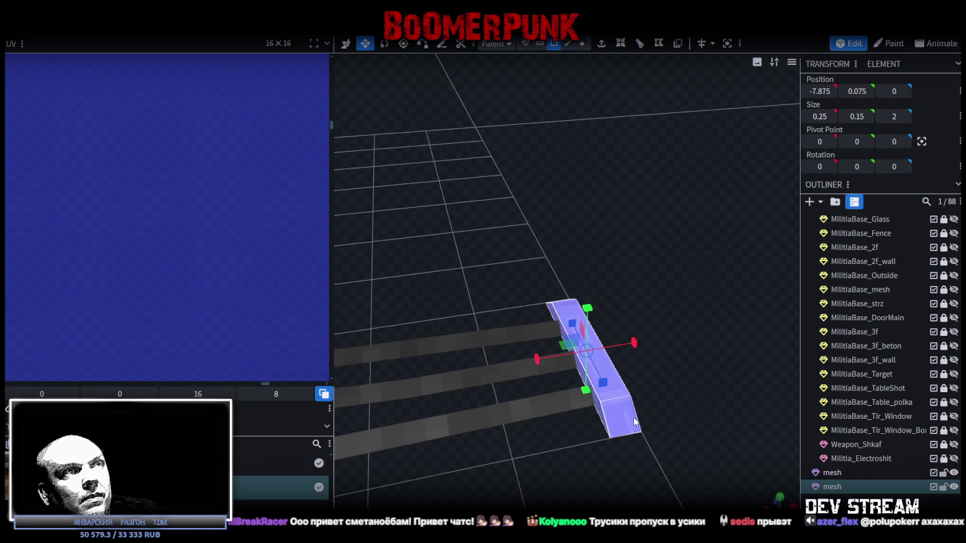
{"action": "left_click", "coordinate": [781, 497]}
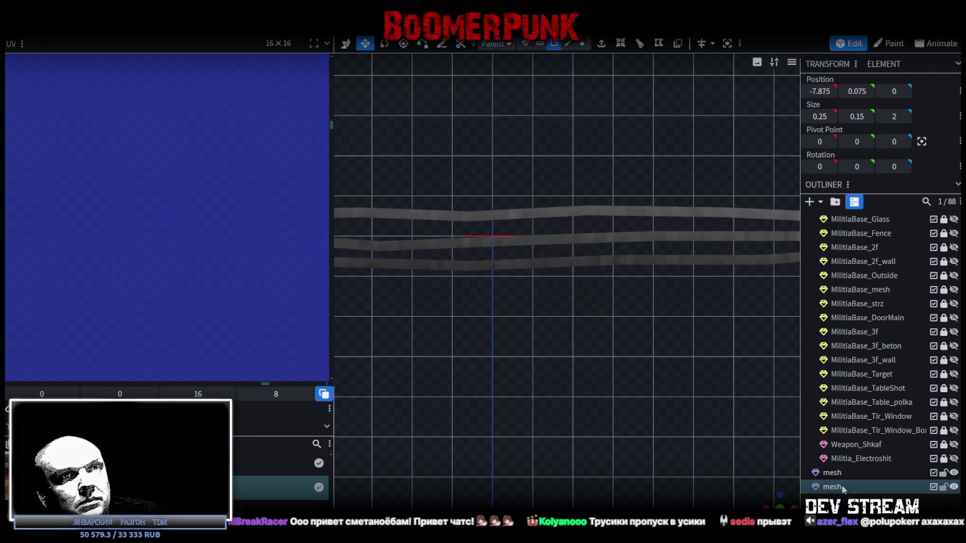
Step: Apply the Build0tutor.png texture to the bar mesh
{"action": "right_click", "coordinate": [830, 486]}
{"action": "mouse_move", "coordinate": [853, 426]}
{"action": "left_click", "coordinate": [796, 467]}
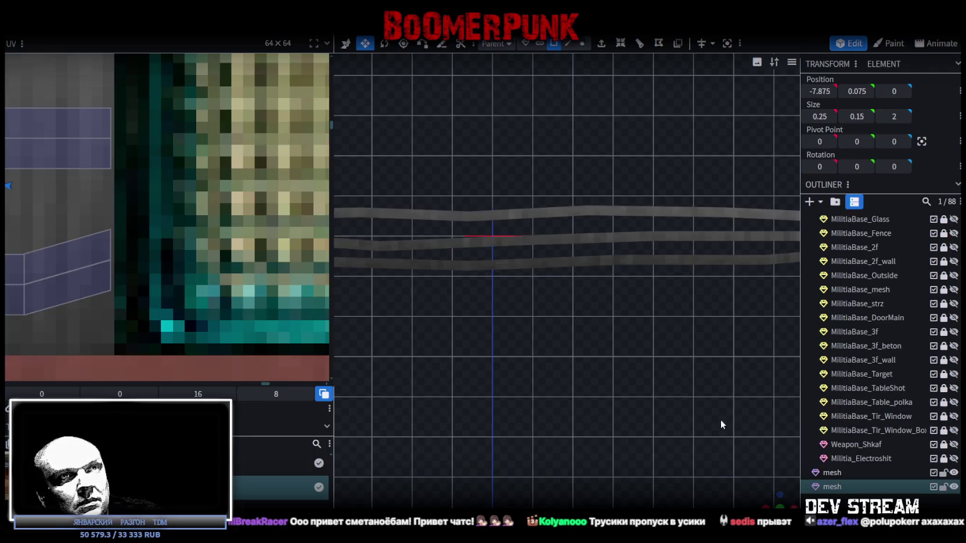
{"action": "scroll", "coordinate": [462, 335], "scroll_direction": "down", "scroll_amount": 3}
{"action": "scroll", "coordinate": [236, 268], "scroll_direction": "down", "scroll_amount": 3}
{"action": "scroll", "coordinate": [225, 248], "scroll_direction": "down", "scroll_amount": 5}
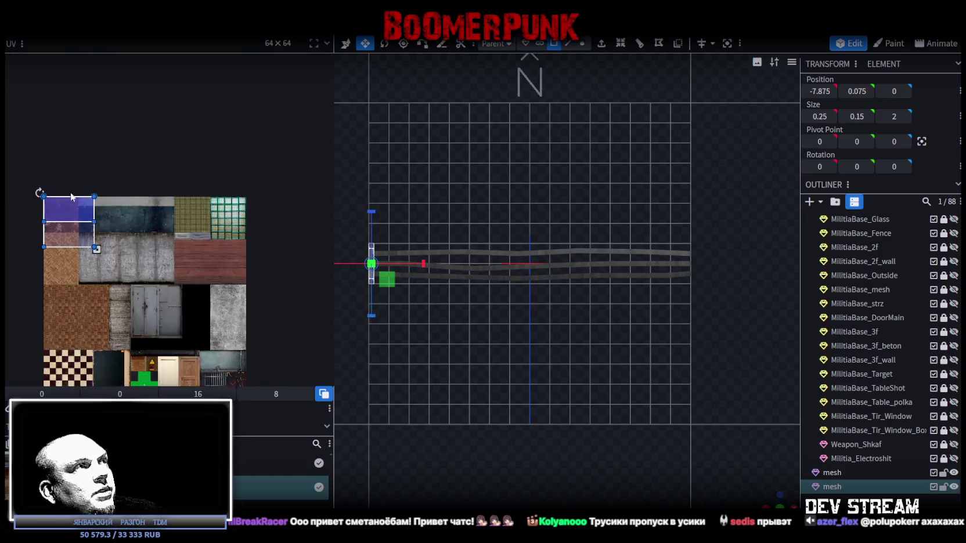
{"action": "scroll", "coordinate": [262, 237], "scroll_direction": "up", "scroll_amount": 3}
Step: Shrink the bar's UV box to a thin strip and place it on the rusty texture
{"action": "left_click_drag", "start_coordinate": [59, 196], "coordinate": [59, 207]}
{"action": "scroll", "coordinate": [94, 227], "scroll_direction": "up", "scroll_amount": 5}
{"action": "left_click_drag", "start_coordinate": [152, 158], "coordinate": [55, 142]}
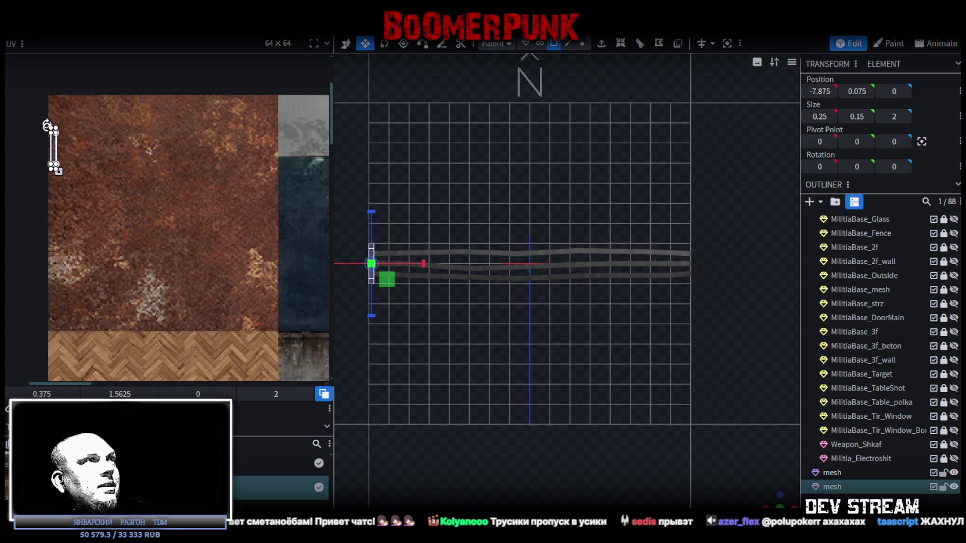
{"action": "scroll", "coordinate": [46, 125], "scroll_direction": "up", "scroll_amount": 3}
{"action": "left_click", "coordinate": [78, 194]}
{"action": "left_click_drag", "start_coordinate": [68, 197], "coordinate": [70, 196]}
{"action": "mouse_move", "coordinate": [772, 500]}
{"action": "left_mouse_down"}
{"action": "mouse_move", "coordinate": [558, 420]}
{"action": "mouse_move", "coordinate": [543, 364]}
{"action": "mouse_move", "coordinate": [556, 370]}
{"action": "mouse_move", "coordinate": [470, 347]}
{"action": "mouse_move", "coordinate": [495, 357]}
{"action": "mouse_move", "coordinate": [552, 334]}
{"action": "left_mouse_up"}
{"action": "left_click", "coordinate": [552, 335]}
{"action": "mouse_move", "coordinate": [459, 395]}
{"action": "left_mouse_down"}
{"action": "mouse_move", "coordinate": [578, 427]}
{"action": "mouse_move", "coordinate": [497, 433]}
{"action": "left_mouse_up"}
{"action": "mouse_move", "coordinate": [569, 411]}
{"action": "left_mouse_down"}
{"action": "mouse_move", "coordinate": [498, 431]}
{"action": "mouse_move", "coordinate": [581, 400]}
{"action": "mouse_move", "coordinate": [586, 427]}
{"action": "left_mouse_up"}
{"action": "left_click", "coordinate": [838, 473]}
{"action": "left_click", "coordinate": [833, 489], "text": "ctrl"}
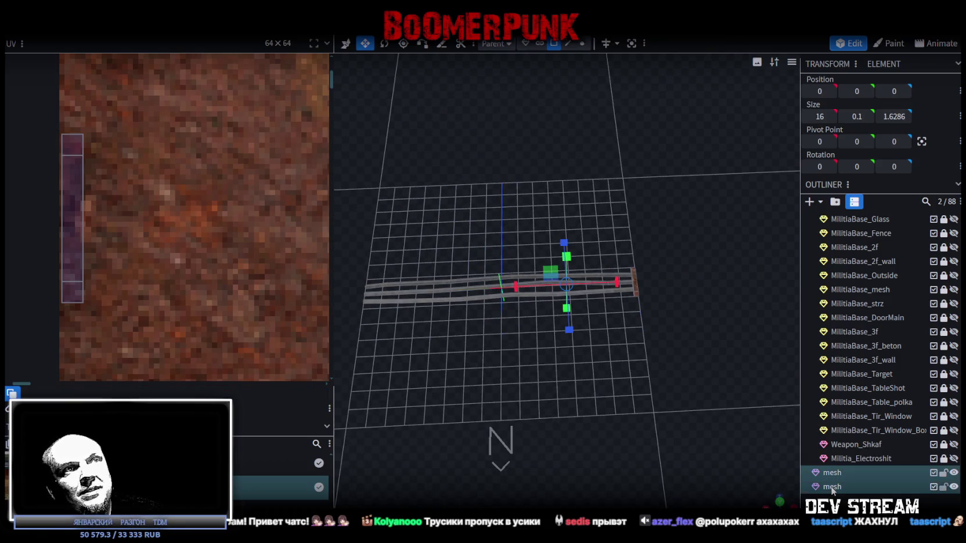
Step: Merge the bar and the cable strips into a single mesh
{"action": "right_click", "coordinate": [833, 491]}
{"action": "mouse_move", "coordinate": [673, 388]}
{"action": "left_mouse_down"}
{"action": "mouse_move", "coordinate": [625, 388]}
{"action": "mouse_move", "coordinate": [554, 369]}
{"action": "mouse_move", "coordinate": [584, 324]}
{"action": "left_mouse_up"}
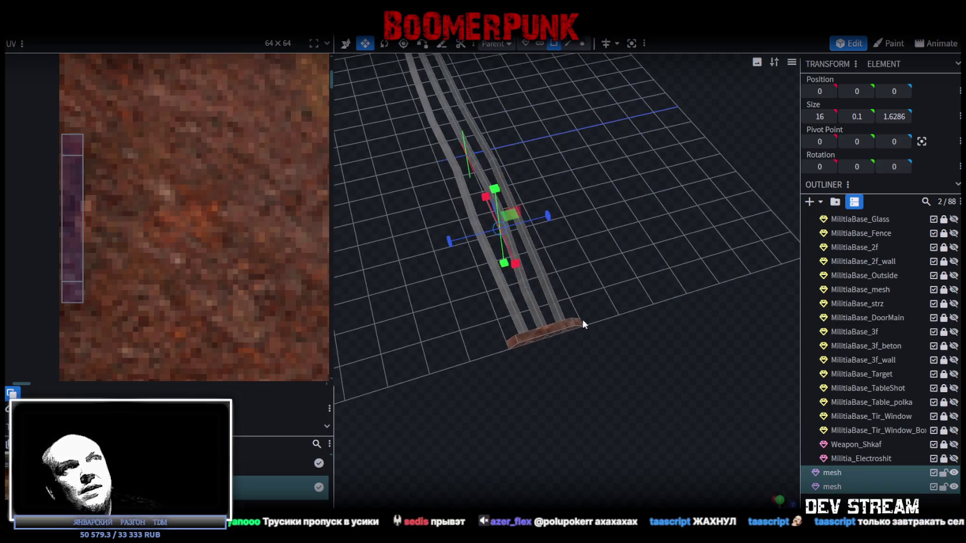
{"action": "left_click", "coordinate": [584, 44]}
{"action": "left_click", "coordinate": [591, 322]}
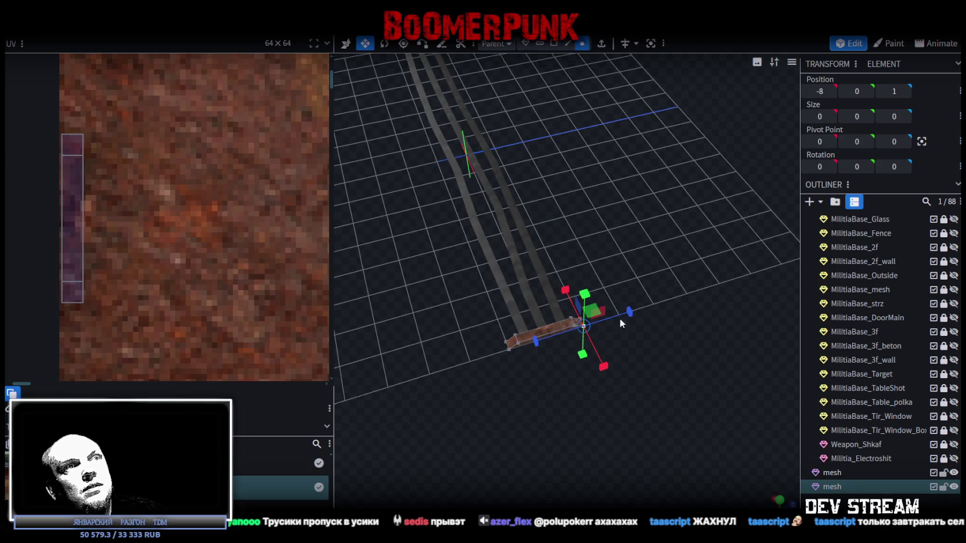
{"action": "left_click", "coordinate": [832, 471], "text": "ctrl"}
{"action": "right_click", "coordinate": [832, 471]}
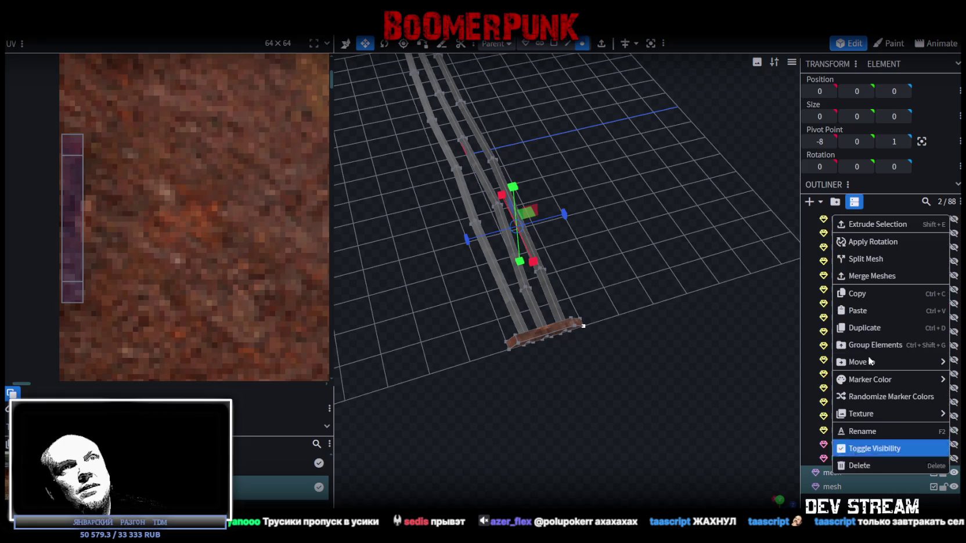
{"action": "left_click", "coordinate": [878, 276]}
Step: Rename the merged mesh to Militia_Cables and inspect it from several angles, including top-down
{"action": "left_click_drag", "start_coordinate": [656, 401], "coordinate": [733, 383]}
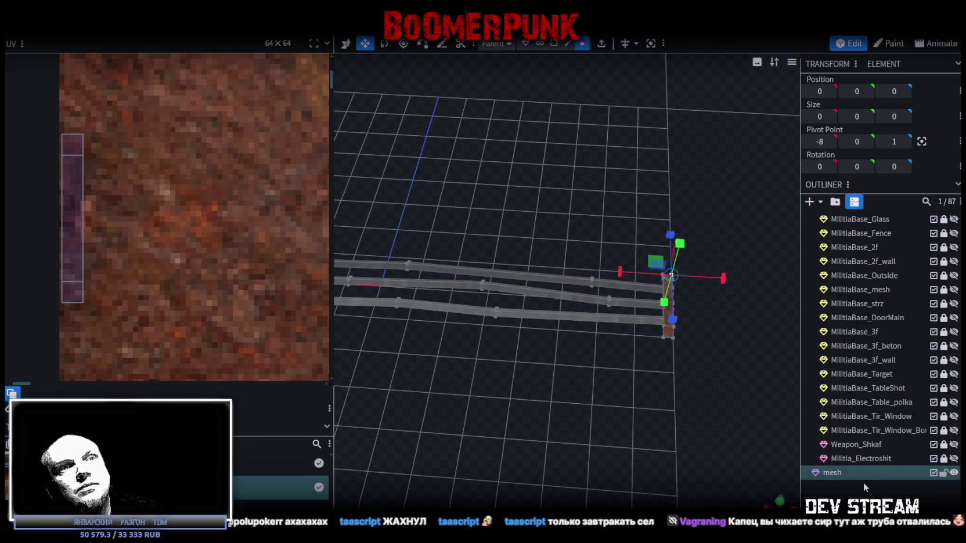
{"action": "left_click", "coordinate": [846, 473]}
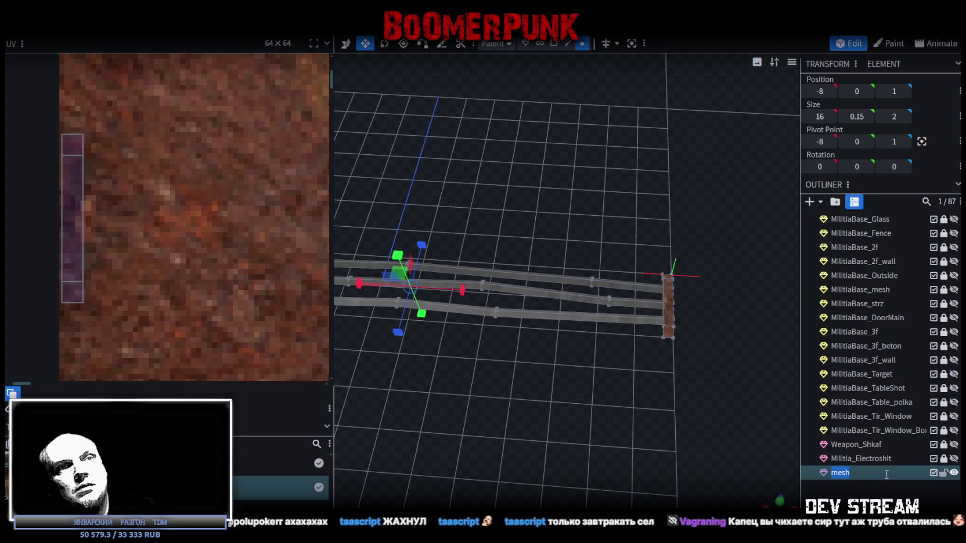
{"action": "type", "text": "ыщдше"}
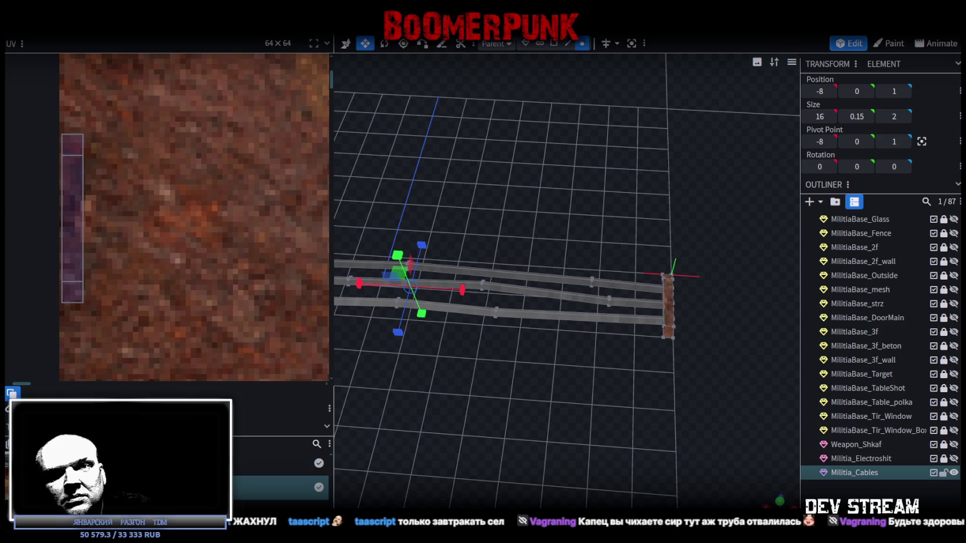
{"action": "mouse_move", "coordinate": [627, 321]}
{"action": "left_mouse_down"}
{"action": "mouse_move", "coordinate": [589, 341]}
{"action": "mouse_move", "coordinate": [606, 341]}
{"action": "mouse_move", "coordinate": [590, 405]}
{"action": "mouse_move", "coordinate": [600, 355]}
{"action": "mouse_move", "coordinate": [737, 272]}
{"action": "mouse_move", "coordinate": [766, 395]}
{"action": "left_mouse_up"}
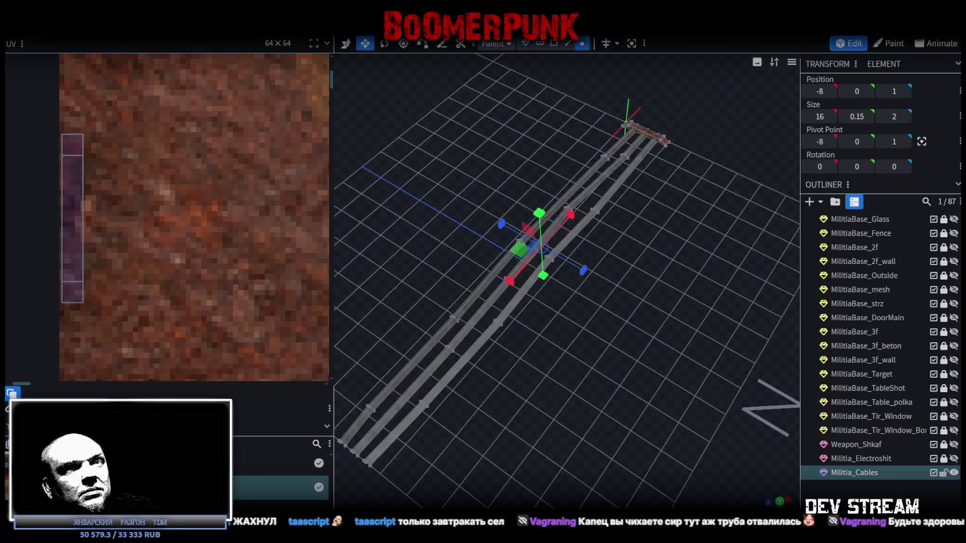
{"action": "left_click", "coordinate": [558, 395]}
{"action": "mouse_move", "coordinate": [558, 395]}
{"action": "left_mouse_down"}
{"action": "mouse_move", "coordinate": [528, 381]}
{"action": "mouse_move", "coordinate": [511, 325]}
{"action": "left_mouse_up"}
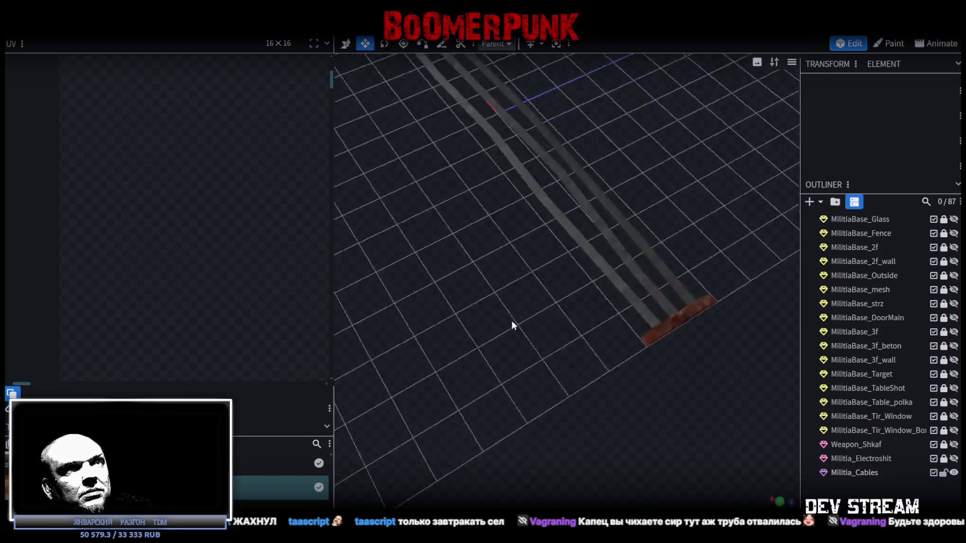
{"action": "left_click", "coordinate": [715, 339]}
{"action": "mouse_move", "coordinate": [685, 390]}
{"action": "left_mouse_down"}
{"action": "mouse_move", "coordinate": [507, 339]}
{"action": "mouse_move", "coordinate": [551, 366]}
{"action": "mouse_move", "coordinate": [631, 350]}
{"action": "mouse_move", "coordinate": [581, 362]}
{"action": "mouse_move", "coordinate": [622, 382]}
{"action": "mouse_move", "coordinate": [447, 329]}
{"action": "mouse_move", "coordinate": [483, 334]}
{"action": "mouse_move", "coordinate": [612, 416]}
{"action": "mouse_move", "coordinate": [597, 448]}
{"action": "mouse_move", "coordinate": [594, 426]}
{"action": "mouse_move", "coordinate": [648, 427]}
{"action": "mouse_move", "coordinate": [655, 358]}
{"action": "mouse_move", "coordinate": [507, 315]}
{"action": "mouse_move", "coordinate": [497, 301]}
{"action": "mouse_move", "coordinate": [640, 370]}
{"action": "mouse_move", "coordinate": [659, 395]}
{"action": "left_mouse_up"}
{"action": "scroll", "coordinate": [622, 357], "scroll_direction": "down", "scroll_amount": 3}
{"action": "left_click", "coordinate": [619, 434]}
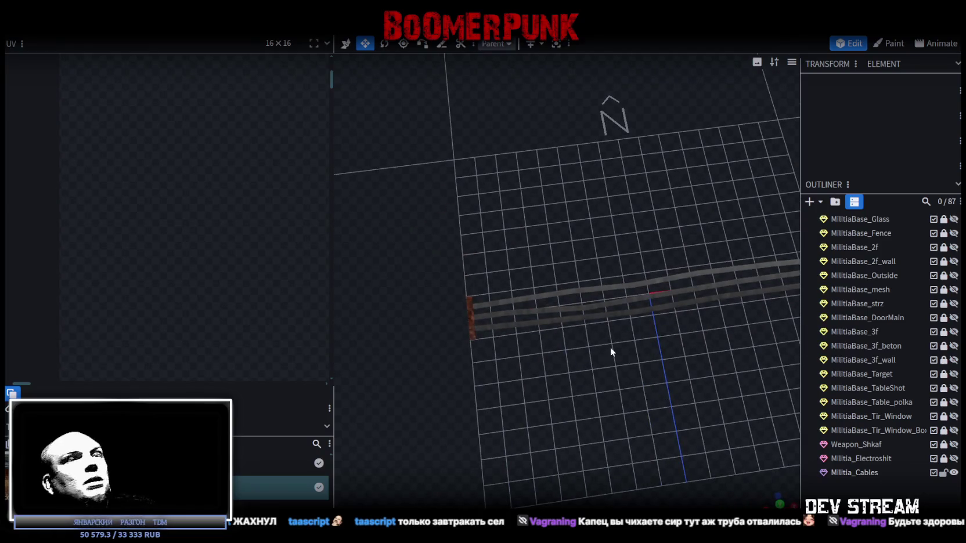
{"action": "left_click", "coordinate": [87, 23]}
Step: Export the model as Build0Tutor.fbx at scale 16 and return to the Unity scene
{"action": "mouse_move", "coordinate": [135, 227]}
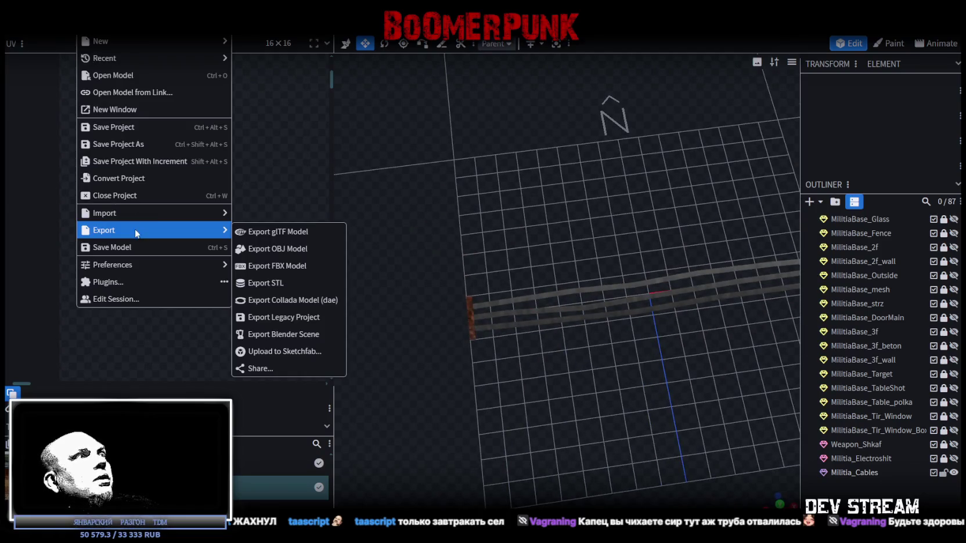
{"action": "left_click", "coordinate": [280, 264]}
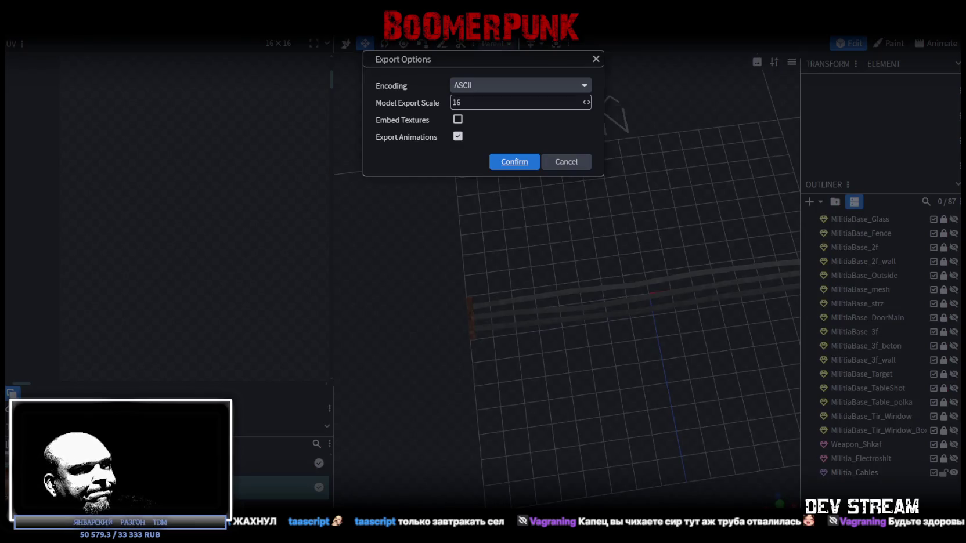
{"action": "key", "text": "Return"}
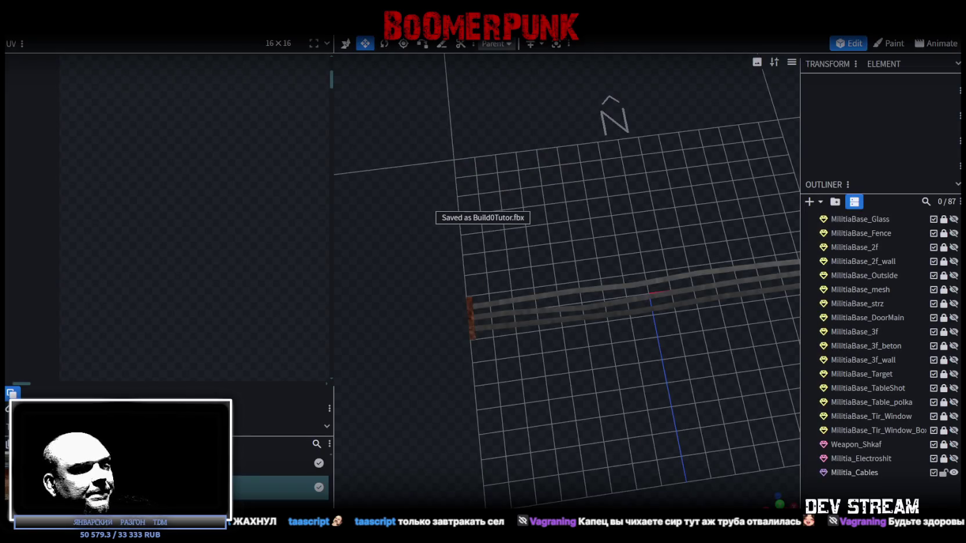
{"action": "key", "text": "alt+Tab"}
{"action": "mouse_move", "coordinate": [458, 229]}
{"action": "left_mouse_down"}
{"action": "mouse_move", "coordinate": [360, 172]}
{"action": "mouse_move", "coordinate": [76, 159]}
{"action": "left_mouse_up"}
Step: Collapse ###TRG### and ###MAP###, expand MainTutorBuild, and frame the view on Build0Tutor
{"action": "scroll", "coordinate": [80, 156], "scroll_direction": "up", "scroll_amount": 10}
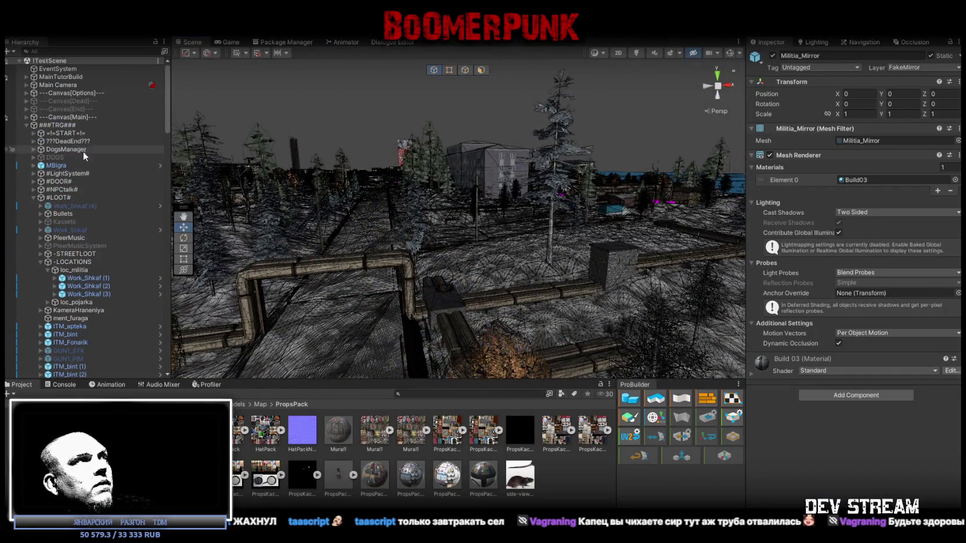
{"action": "left_click", "coordinate": [26, 124]}
{"action": "left_click", "coordinate": [27, 140]}
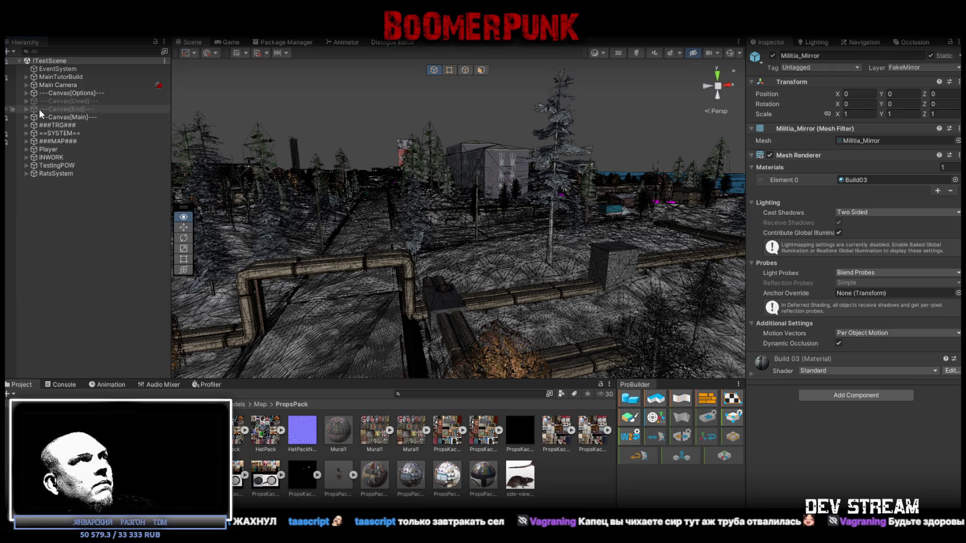
{"action": "left_click", "coordinate": [47, 76]}
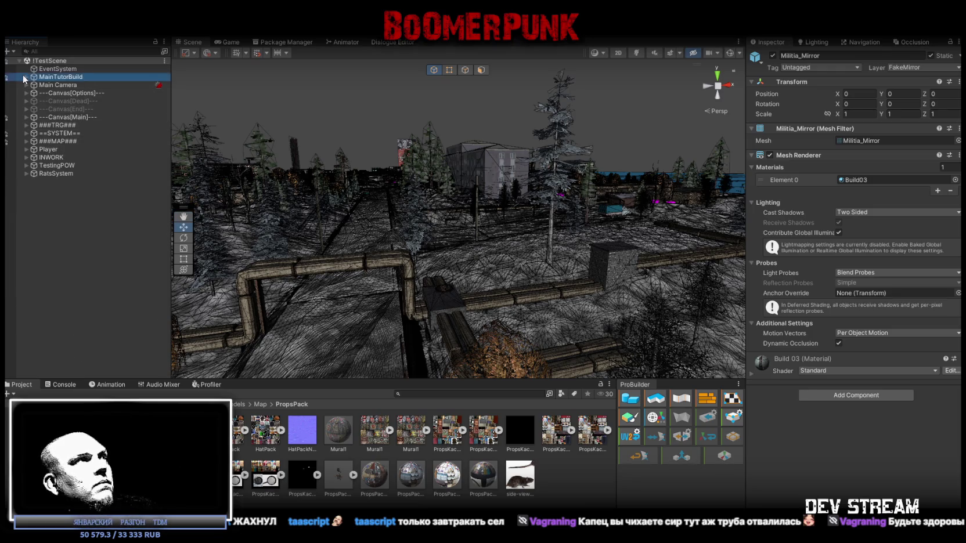
{"action": "left_click", "coordinate": [26, 76]}
{"action": "double_click", "coordinate": [63, 93]}
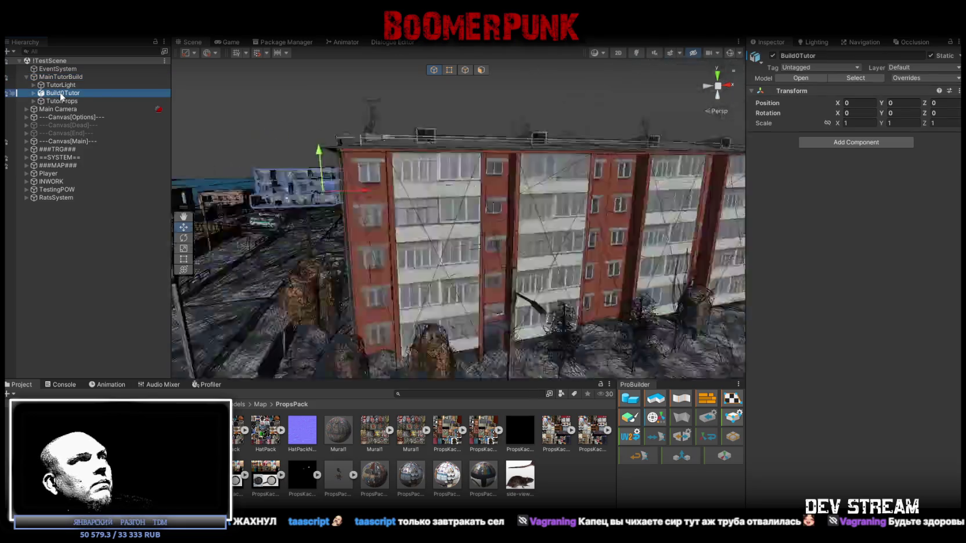
{"action": "mouse_move", "coordinate": [368, 202]}
{"action": "left_mouse_down"}
{"action": "mouse_move", "coordinate": [427, 227]}
{"action": "mouse_move", "coordinate": [383, 200]}
{"action": "mouse_move", "coordinate": [329, 218]}
{"action": "left_mouse_up"}
Step: Create a static empty object named MilitiaCables under TutorProps
{"action": "left_click", "coordinate": [33, 101]}
{"action": "right_click", "coordinate": [58, 101]}
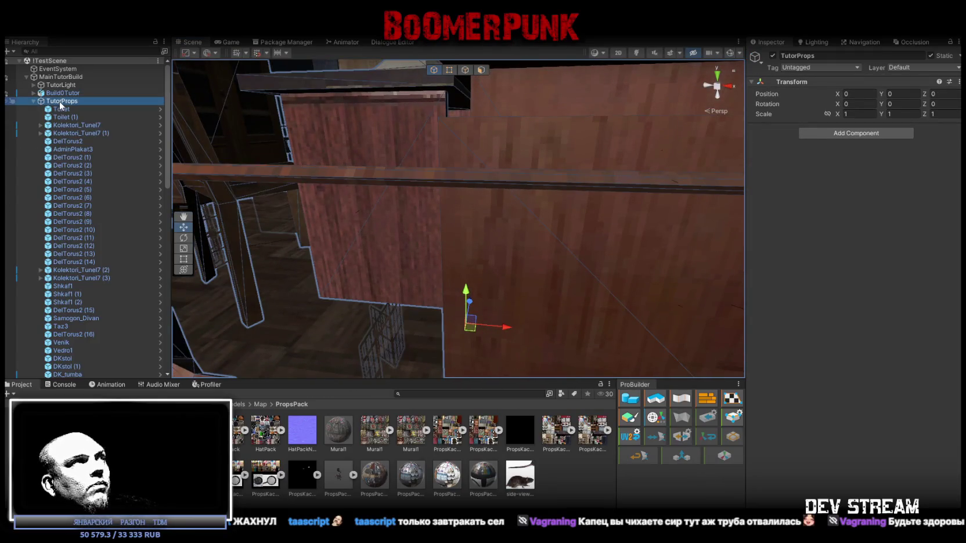
{"action": "left_click", "coordinate": [115, 237]}
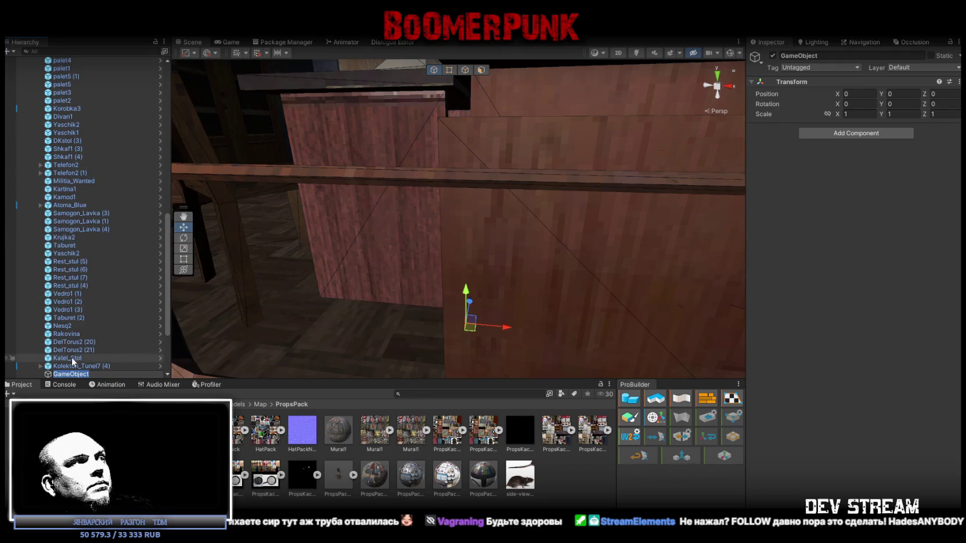
{"action": "left_click", "coordinate": [78, 366]}
{"action": "mouse_move", "coordinate": [67, 86]}
{"action": "left_mouse_down"}
{"action": "mouse_move", "coordinate": [71, 59]}
{"action": "mouse_move", "coordinate": [70, 101]}
{"action": "left_mouse_up"}
{"action": "key", "text": "ctrl+shift+n"}
{"action": "left_click", "coordinate": [931, 56]}
{"action": "left_click", "coordinate": [79, 110]}
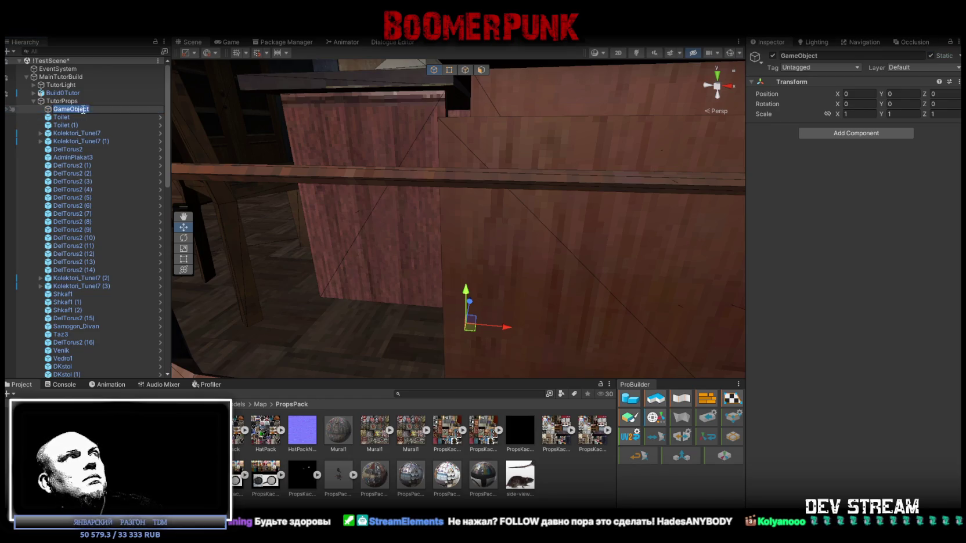
{"action": "type", "text": "MilitiaCables"}
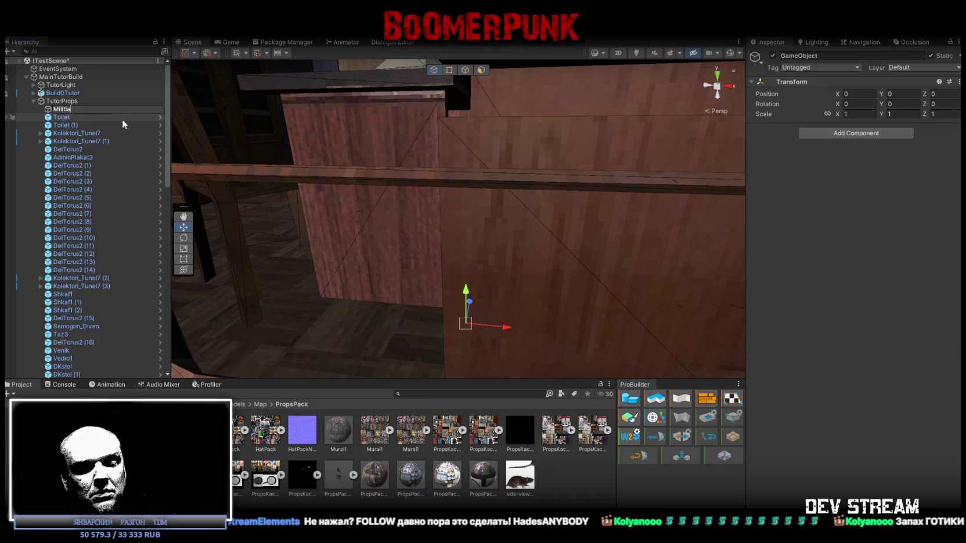
{"action": "key", "text": "Return"}
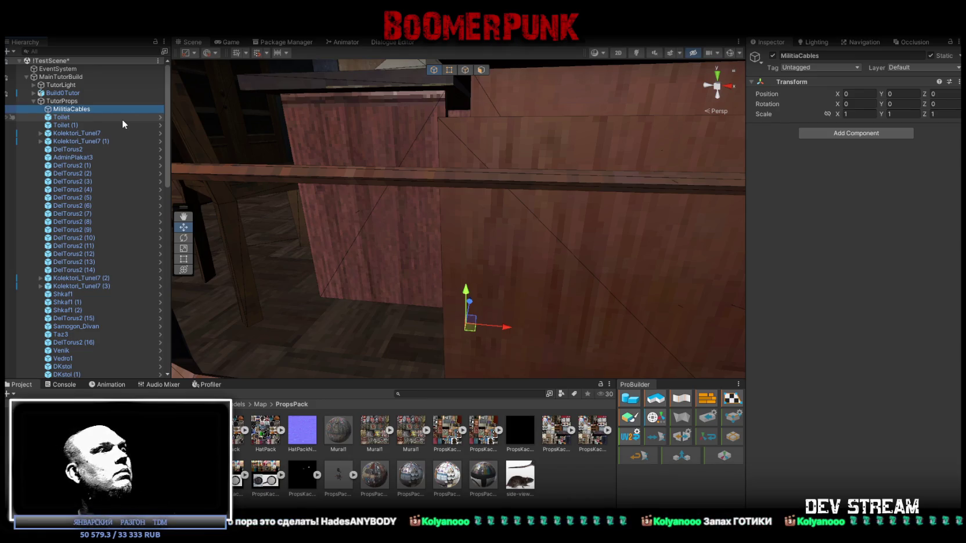
{"action": "mouse_move", "coordinate": [279, 191]}
{"action": "left_mouse_down"}
{"action": "mouse_move", "coordinate": [361, 177]}
{"action": "mouse_move", "coordinate": [410, 199]}
{"action": "mouse_move", "coordinate": [465, 247]}
{"action": "left_mouse_up"}
{"action": "key", "text": "w"}
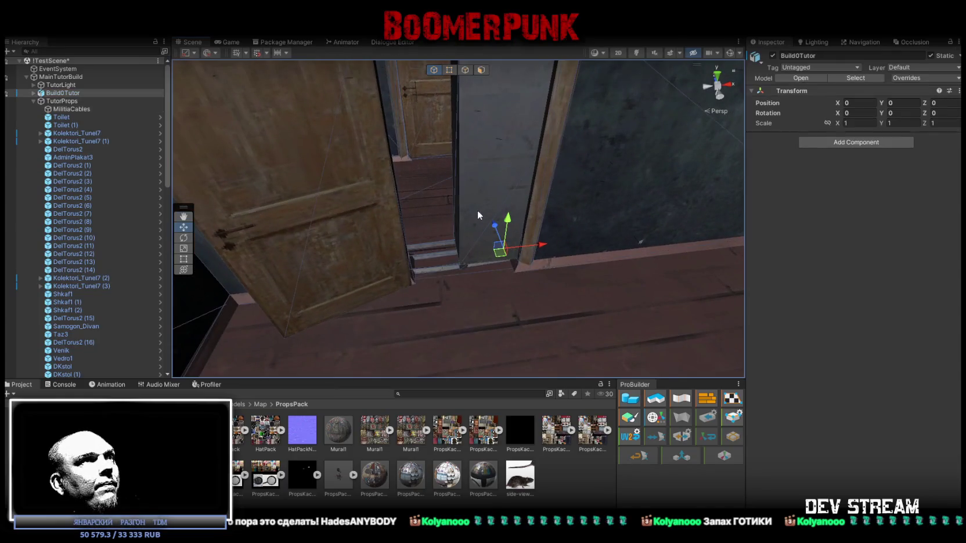
Step: Replace Weapon_Shkaf with an enabled duplicate at the scene root, disabling the original
{"action": "left_click", "coordinate": [470, 219]}
{"action": "left_click", "coordinate": [71, 274]}
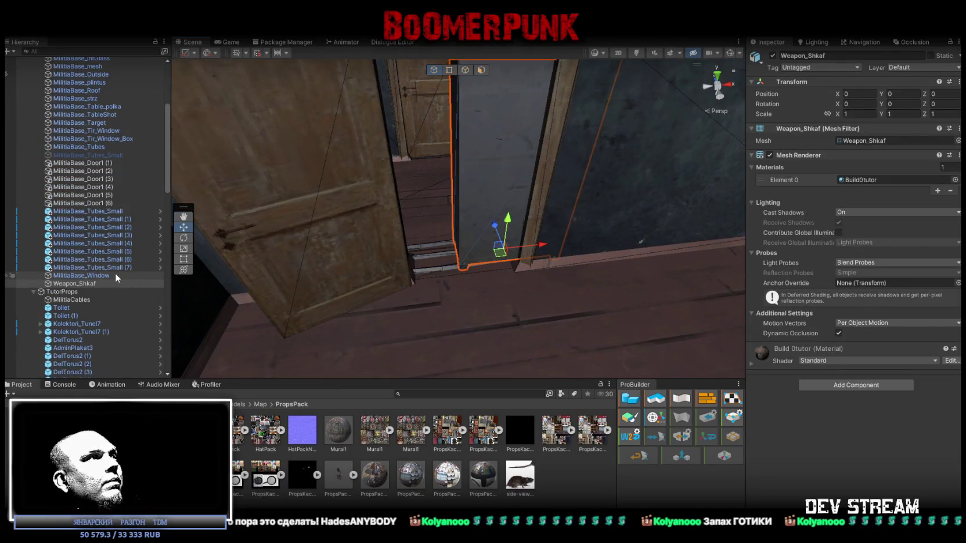
{"action": "left_click", "coordinate": [84, 283]}
{"action": "key", "text": "ctrl+d"}
{"action": "left_click", "coordinate": [88, 284]}
{"action": "left_click", "coordinate": [773, 56]}
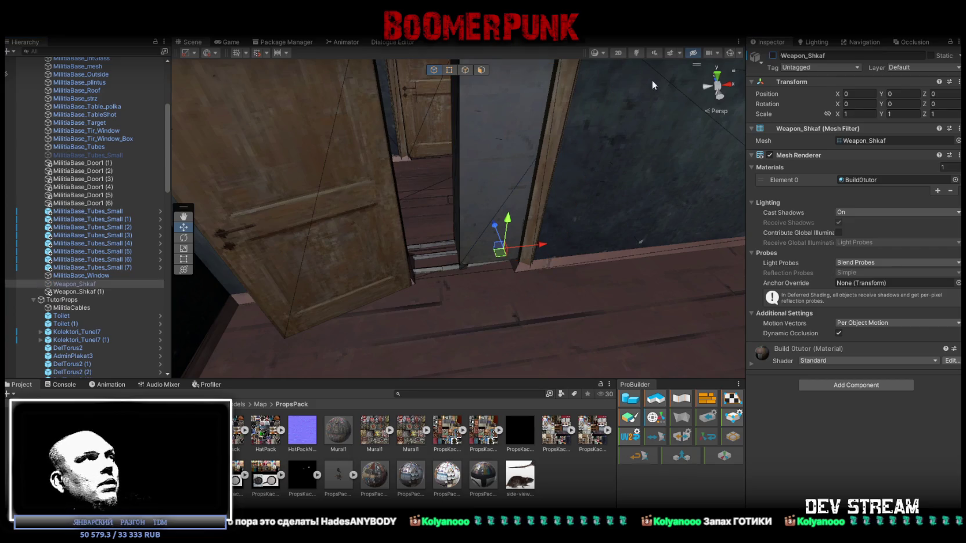
{"action": "left_click", "coordinate": [95, 292]}
{"action": "key", "text": "F2"}
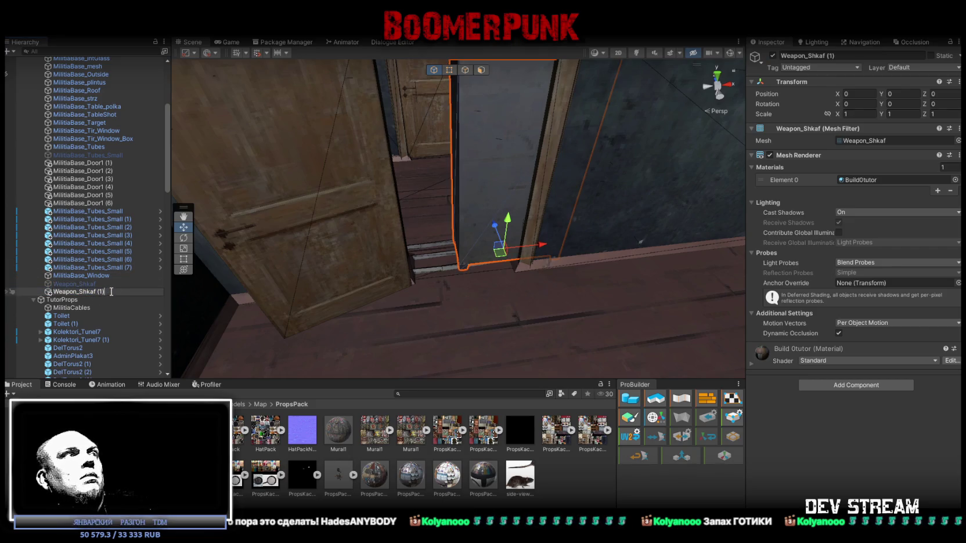
{"action": "key", "text": "Return"}
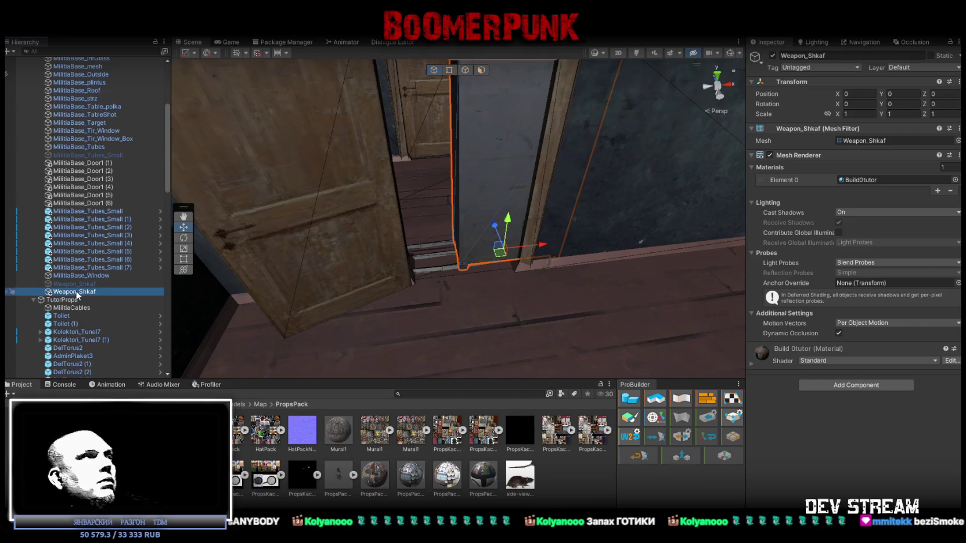
{"action": "left_click", "coordinate": [33, 300]}
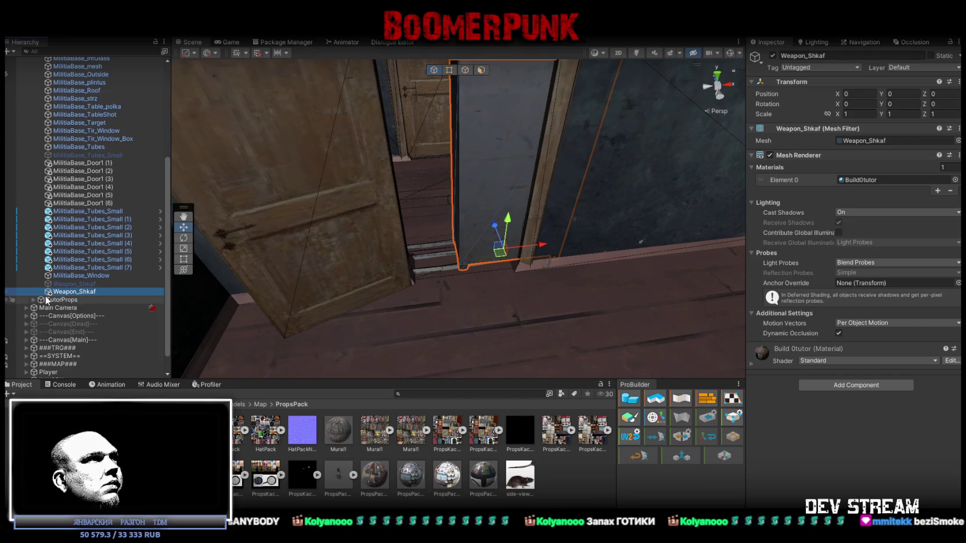
{"action": "mouse_move", "coordinate": [68, 294]}
{"action": "left_mouse_down"}
{"action": "mouse_move", "coordinate": [68, 304]}
{"action": "mouse_move", "coordinate": [91, 299]}
{"action": "left_mouse_up"}
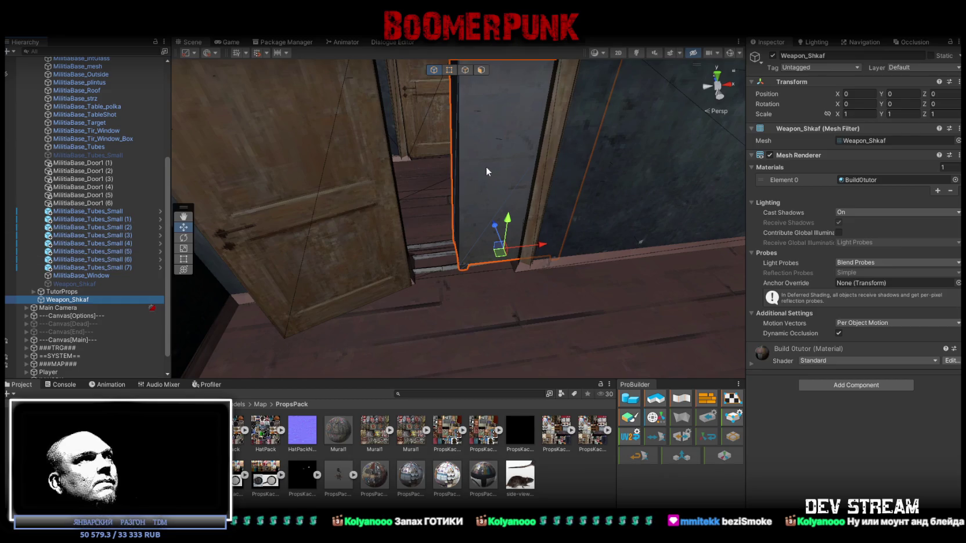
Step: Duplicate Militia_Cables and Militia_Electroshit to the scene root and disable the originals
{"action": "scroll", "coordinate": [103, 241], "scroll_direction": "up", "scroll_amount": 6}
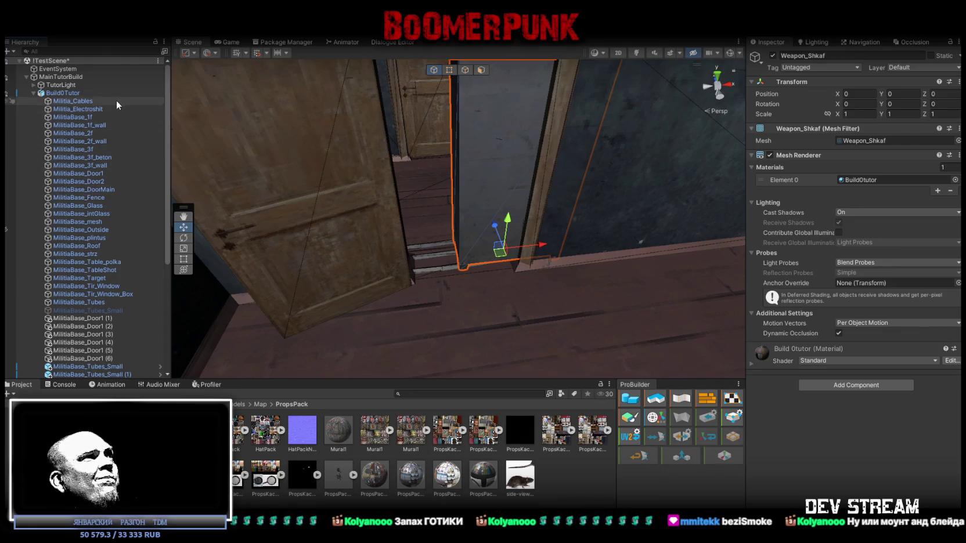
{"action": "left_click", "coordinate": [78, 101]}
{"action": "left_click", "coordinate": [88, 109], "text": "shift"}
{"action": "key", "text": "ctrl+d"}
{"action": "scroll", "coordinate": [95, 102], "scroll_direction": "down", "scroll_amount": 5}
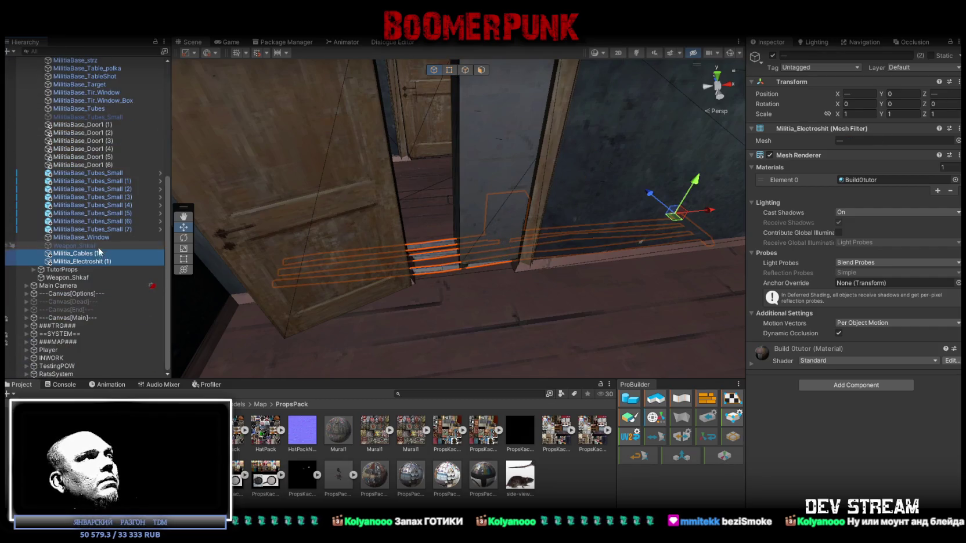
{"action": "left_click_drag", "start_coordinate": [91, 265], "coordinate": [90, 278]}
{"action": "scroll", "coordinate": [101, 228], "scroll_direction": "up", "scroll_amount": 10}
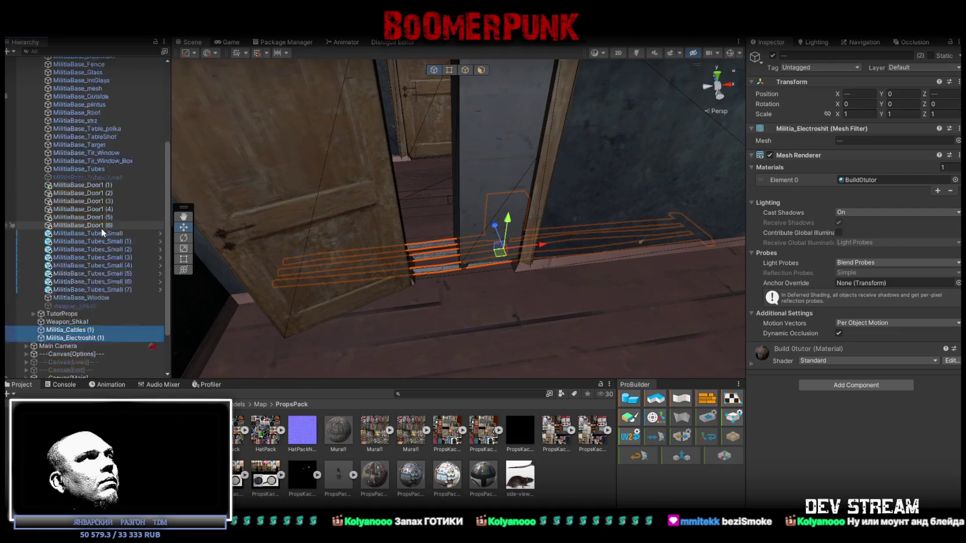
{"action": "left_click", "coordinate": [85, 102]}
{"action": "left_click", "coordinate": [90, 109], "text": "shift"}
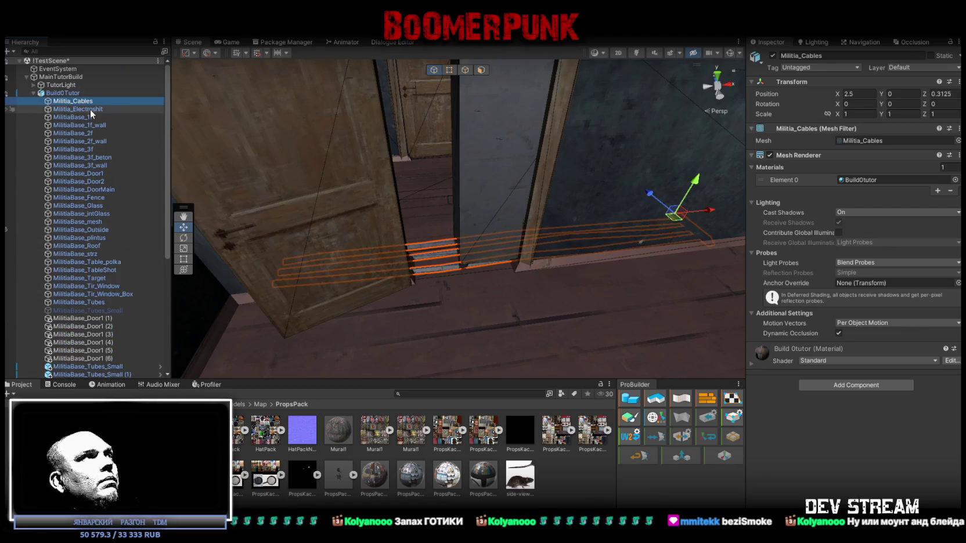
{"action": "left_click", "coordinate": [772, 55]}
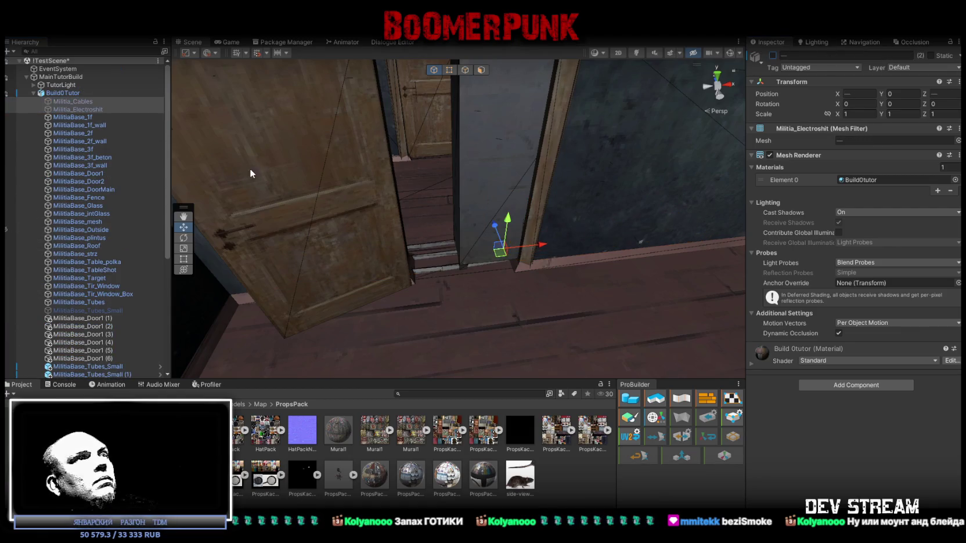
Step: Move the Weapon_Shkaf cabinet from the wall corner down onto the floor
{"action": "left_click", "coordinate": [501, 152]}
{"action": "mouse_move", "coordinate": [447, 213]}
{"action": "left_mouse_down"}
{"action": "mouse_move", "coordinate": [638, 242]}
{"action": "mouse_move", "coordinate": [468, 250]}
{"action": "mouse_move", "coordinate": [526, 260]}
{"action": "mouse_move", "coordinate": [601, 169]}
{"action": "mouse_move", "coordinate": [647, 183]}
{"action": "mouse_move", "coordinate": [672, 146]}
{"action": "mouse_move", "coordinate": [641, 151]}
{"action": "left_mouse_up"}
{"action": "key", "text": "f"}
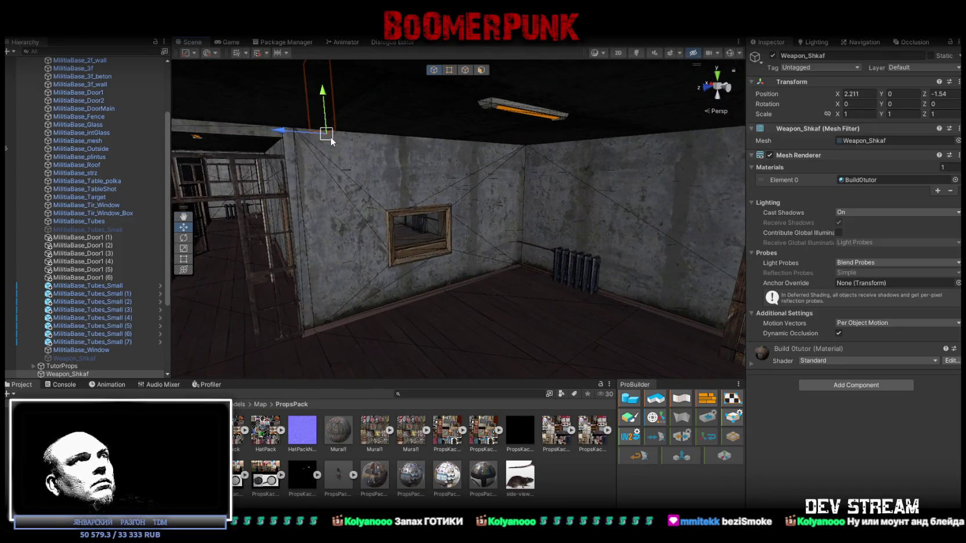
{"action": "mouse_move", "coordinate": [327, 134]}
{"action": "left_mouse_down"}
{"action": "mouse_move", "coordinate": [524, 277]}
{"action": "mouse_move", "coordinate": [585, 274]}
{"action": "mouse_move", "coordinate": [572, 278]}
{"action": "mouse_move", "coordinate": [559, 309]}
{"action": "mouse_move", "coordinate": [423, 261]}
{"action": "mouse_move", "coordinate": [356, 273]}
{"action": "mouse_move", "coordinate": [459, 250]}
{"action": "mouse_move", "coordinate": [403, 244]}
{"action": "mouse_move", "coordinate": [454, 242]}
{"action": "mouse_move", "coordinate": [315, 184]}
{"action": "mouse_move", "coordinate": [287, 223]}
{"action": "mouse_move", "coordinate": [436, 275]}
{"action": "mouse_move", "coordinate": [290, 244]}
{"action": "left_mouse_up"}
{"action": "scroll", "coordinate": [133, 232], "scroll_direction": "up", "scroll_amount": 4}
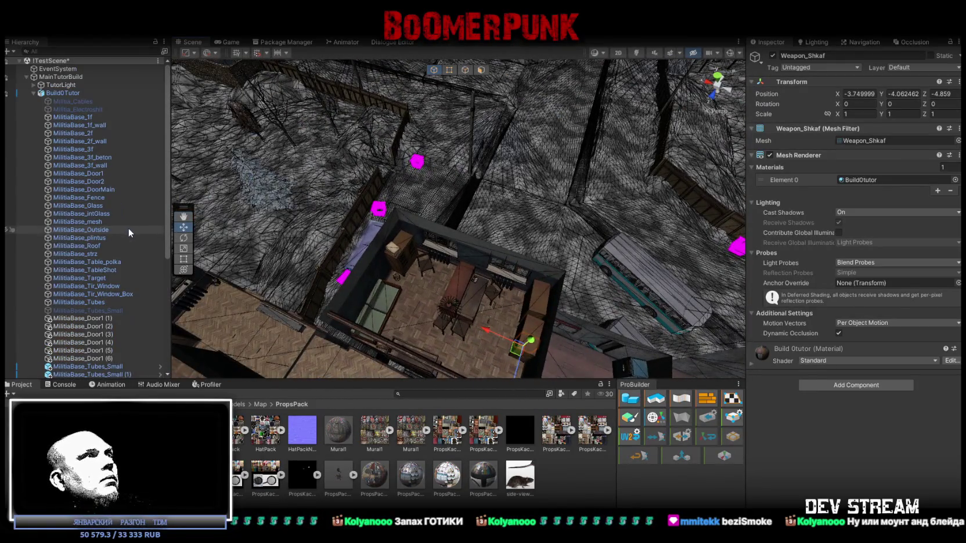
Step: Put the cable object under a new MilitiaCables parent inside TutorProps
{"action": "left_click", "coordinate": [33, 93]}
{"action": "left_click", "coordinate": [68, 117]}
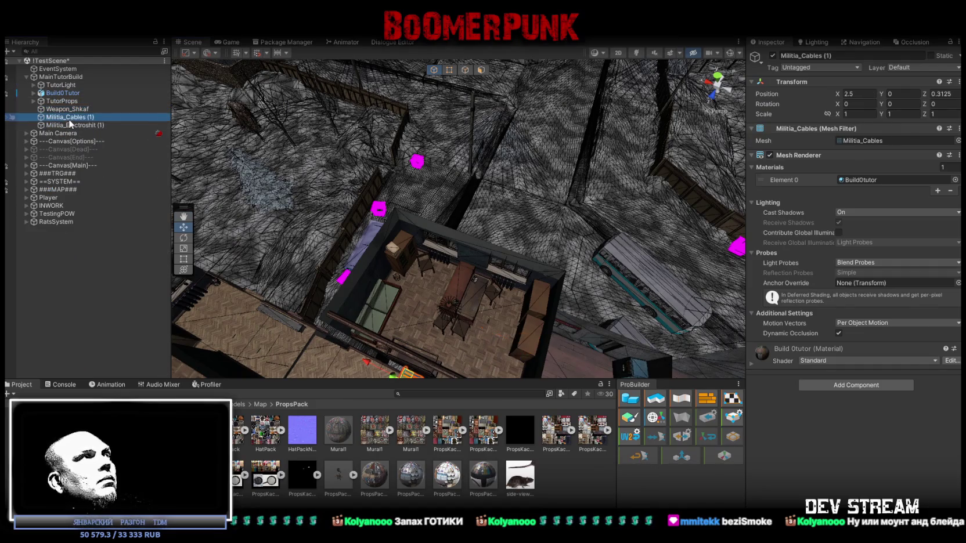
{"action": "left_click", "coordinate": [33, 101]}
{"action": "scroll", "coordinate": [117, 191], "scroll_direction": "down", "scroll_amount": 5}
{"action": "scroll", "coordinate": [123, 198], "scroll_direction": "down", "scroll_amount": 10}
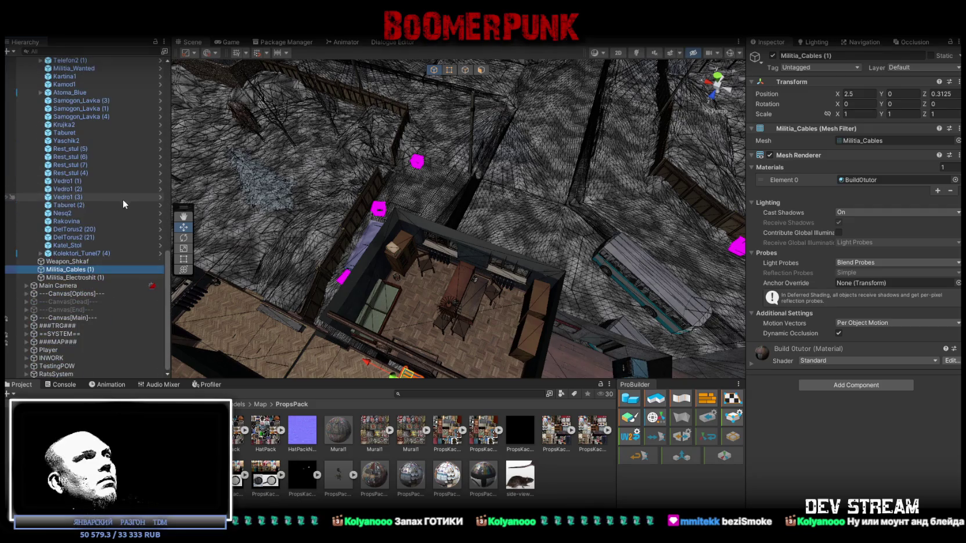
{"action": "mouse_move", "coordinate": [108, 72]}
{"action": "left_mouse_down"}
{"action": "mouse_move", "coordinate": [104, 59]}
{"action": "mouse_move", "coordinate": [88, 112]}
{"action": "left_mouse_up"}
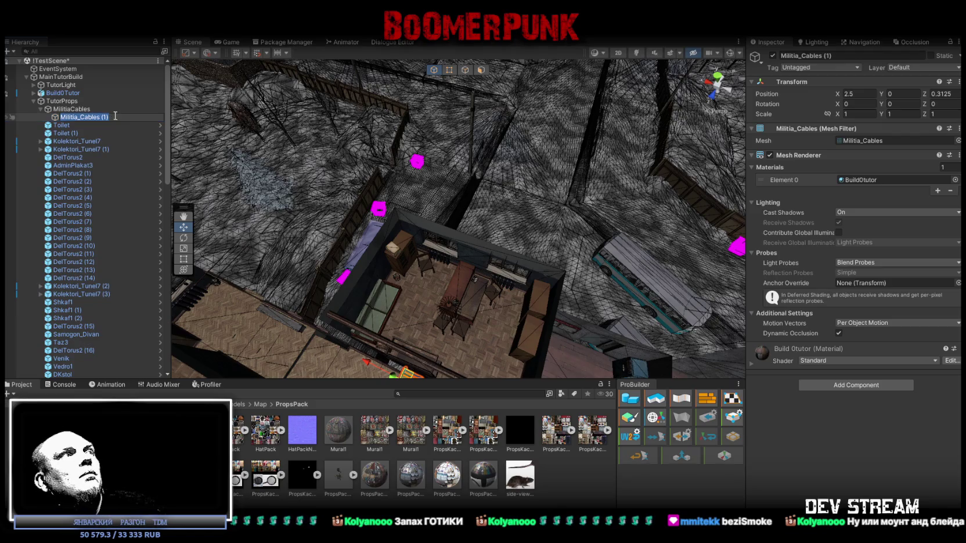
{"action": "left_click", "coordinate": [123, 110]}
Step: Shift the grouped cables to a new spot on the corridor floor
{"action": "key", "text": "Down"}
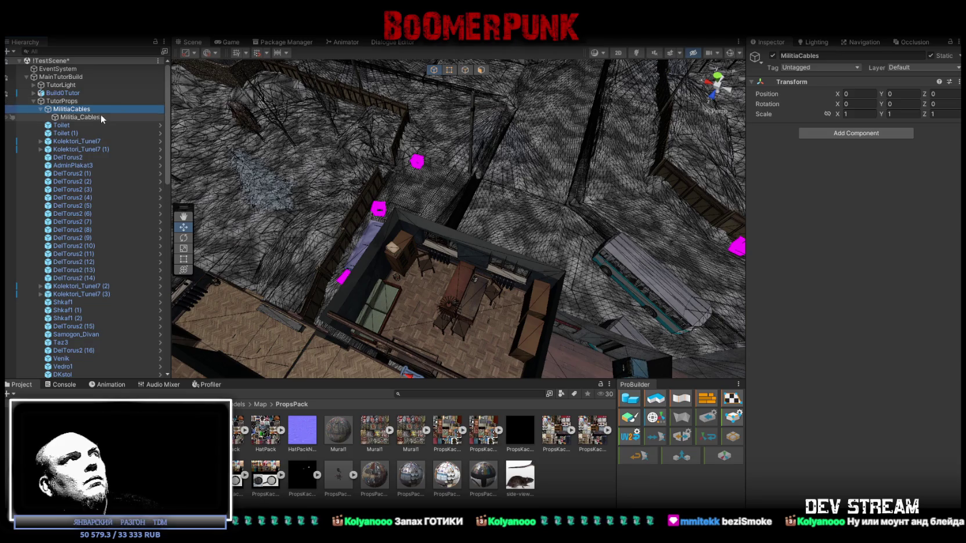
{"action": "key", "text": "f"}
{"action": "mouse_move", "coordinate": [466, 176]}
{"action": "left_mouse_down"}
{"action": "mouse_move", "coordinate": [548, 163]}
{"action": "mouse_move", "coordinate": [379, 171]}
{"action": "left_mouse_up"}
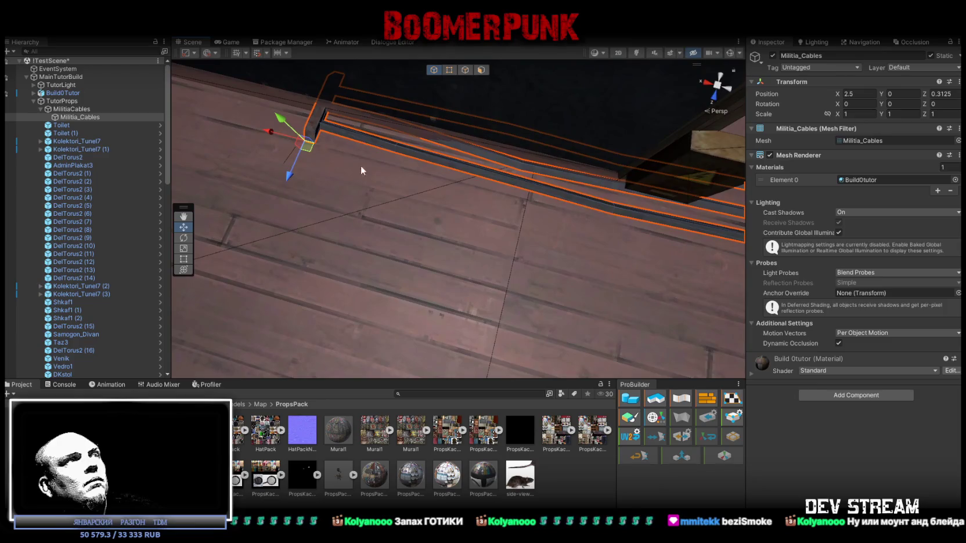
{"action": "mouse_move", "coordinate": [311, 157]}
{"action": "left_mouse_down"}
{"action": "mouse_move", "coordinate": [261, 293]}
{"action": "mouse_move", "coordinate": [396, 257]}
{"action": "mouse_move", "coordinate": [416, 244]}
{"action": "mouse_move", "coordinate": [470, 155]}
{"action": "mouse_move", "coordinate": [591, 209]}
{"action": "left_mouse_up"}
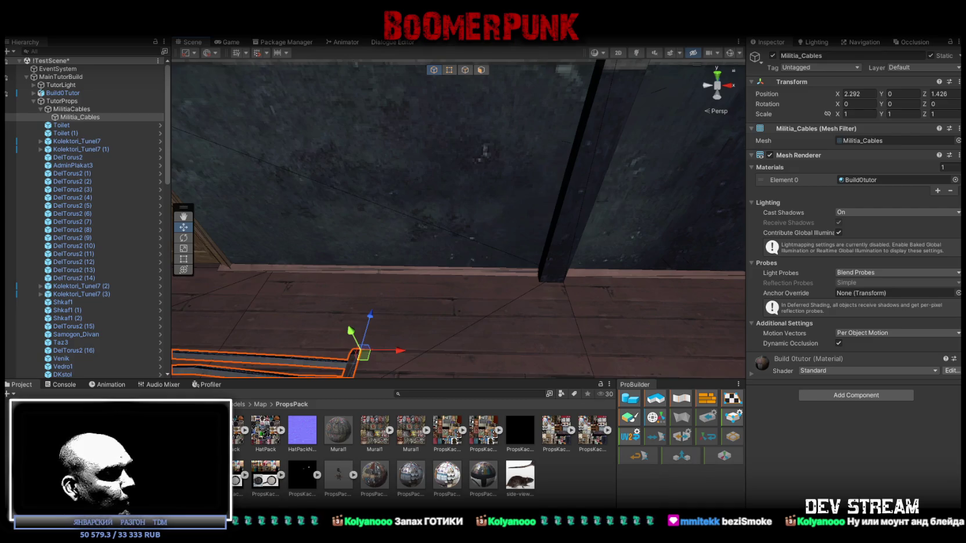
Step: Set the Militia_Cables prefab asset's position to 0
{"action": "left_click", "coordinate": [64, 117]}
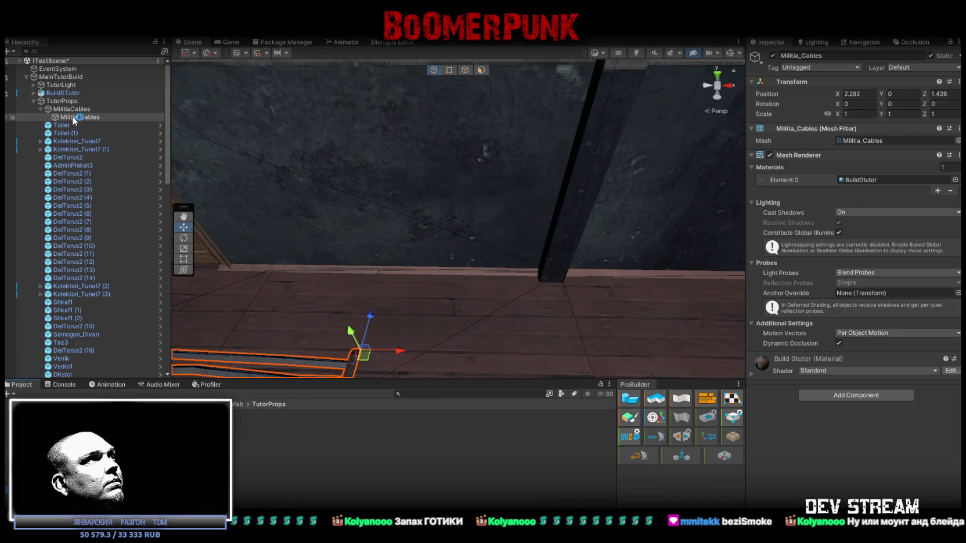
{"action": "left_click", "coordinate": [245, 492]}
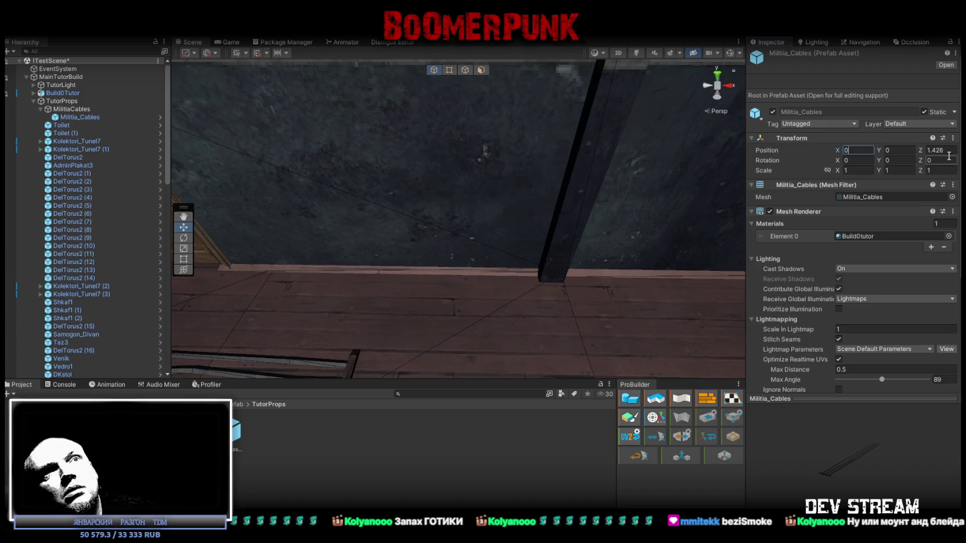
{"action": "type", "text": "0"}
{"action": "key", "text": "Return"}
{"action": "scroll", "coordinate": [539, 194], "scroll_direction": "down", "scroll_amount": 5}
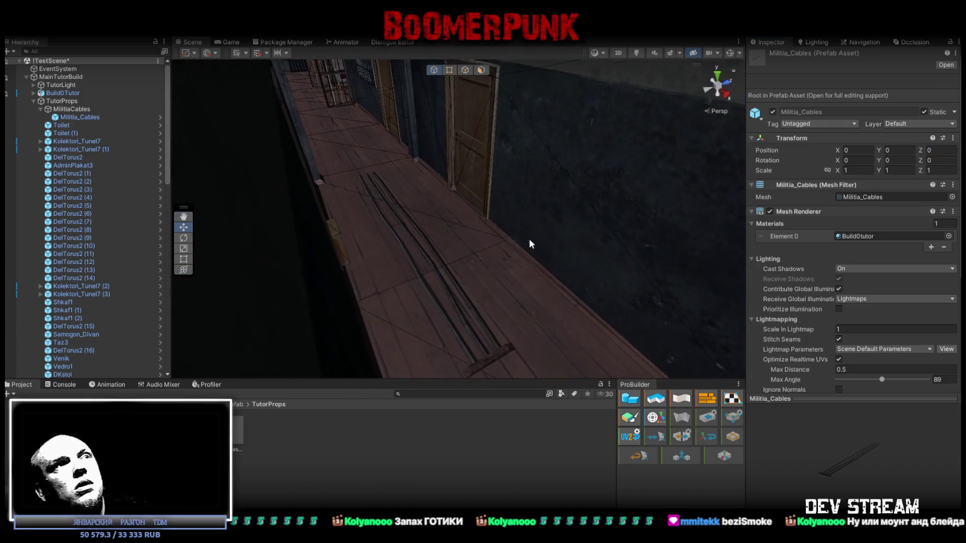
{"action": "left_click", "coordinate": [495, 357]}
Step: Rotate the cables -90 on X and lay them along the wall top
{"action": "mouse_move", "coordinate": [578, 267]}
{"action": "left_mouse_down"}
{"action": "mouse_move", "coordinate": [174, 276]}
{"action": "mouse_move", "coordinate": [543, 291]}
{"action": "left_mouse_up"}
{"action": "mouse_move", "coordinate": [429, 210]}
{"action": "left_mouse_down"}
{"action": "mouse_move", "coordinate": [482, 355]}
{"action": "mouse_move", "coordinate": [511, 316]}
{"action": "left_mouse_up"}
{"action": "key", "text": "e"}
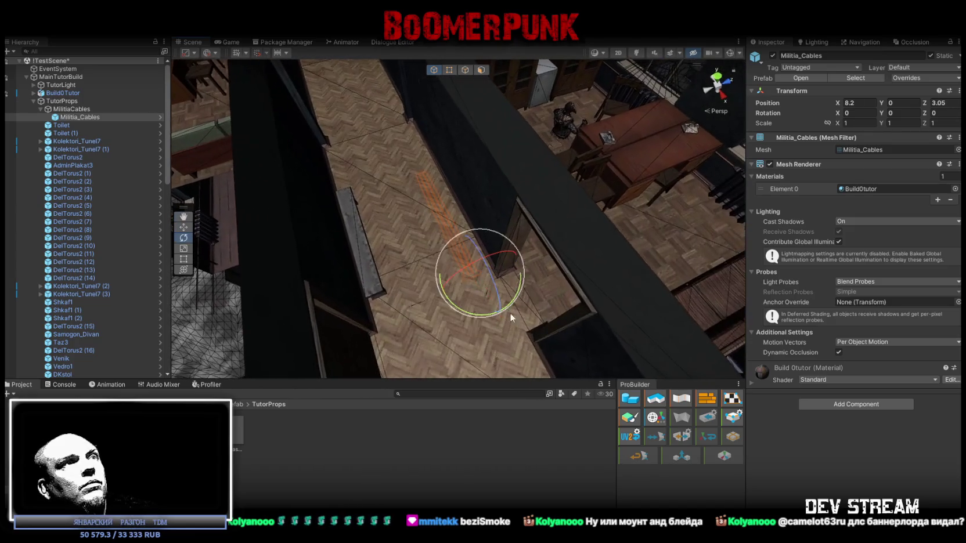
{"action": "mouse_move", "coordinate": [476, 260]}
{"action": "left_mouse_down"}
{"action": "mouse_move", "coordinate": [328, 304]}
{"action": "mouse_move", "coordinate": [729, 241]}
{"action": "mouse_move", "coordinate": [720, 243]}
{"action": "left_mouse_up"}
{"action": "key", "text": "w"}
{"action": "mouse_move", "coordinate": [457, 286]}
{"action": "left_mouse_down"}
{"action": "mouse_move", "coordinate": [622, 157]}
{"action": "mouse_move", "coordinate": [664, 148]}
{"action": "left_mouse_up"}
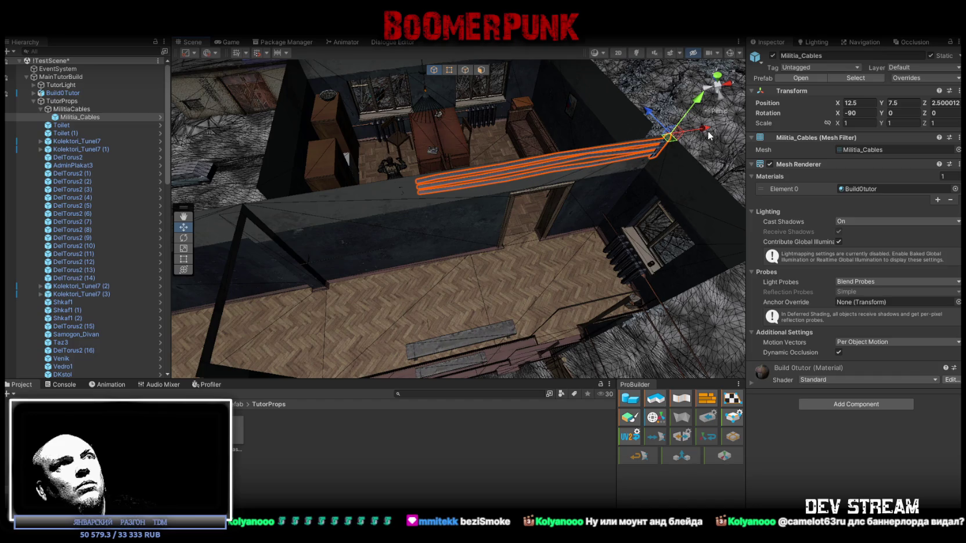
{"action": "left_click", "coordinate": [554, 147]}
{"action": "key", "text": "ctrl+z"}
{"action": "mouse_move", "coordinate": [705, 133]}
{"action": "left_mouse_down"}
{"action": "mouse_move", "coordinate": [498, 152]}
{"action": "mouse_move", "coordinate": [535, 158]}
{"action": "mouse_move", "coordinate": [490, 147]}
{"action": "mouse_move", "coordinate": [525, 153]}
{"action": "left_mouse_up"}
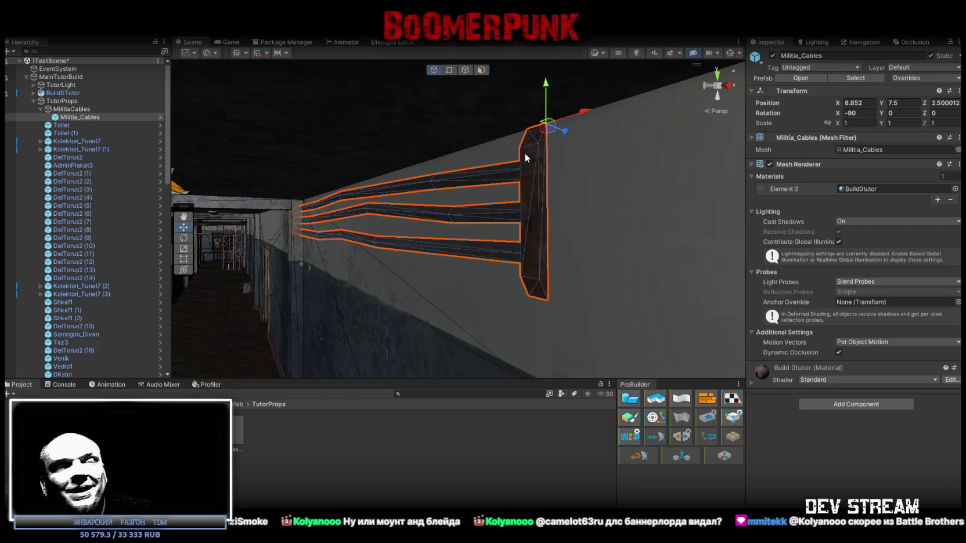
Step: Fine-tune the cables at Y 7.329 and add a Militia_Cables (1) copy at X 4.06
{"action": "mouse_move", "coordinate": [525, 153]}
{"action": "left_mouse_down", "text": "alt"}
{"action": "mouse_move", "coordinate": [511, 208]}
{"action": "mouse_move", "coordinate": [608, 209]}
{"action": "mouse_move", "coordinate": [508, 210]}
{"action": "mouse_move", "coordinate": [543, 135]}
{"action": "mouse_move", "coordinate": [523, 146]}
{"action": "mouse_move", "coordinate": [576, 264]}
{"action": "left_mouse_up", "text": "alt"}
{"action": "mouse_move", "coordinate": [424, 181]}
{"action": "left_mouse_down"}
{"action": "mouse_move", "coordinate": [499, 157]}
{"action": "mouse_move", "coordinate": [581, 192]}
{"action": "mouse_move", "coordinate": [255, 195]}
{"action": "mouse_move", "coordinate": [468, 255]}
{"action": "mouse_move", "coordinate": [420, 253]}
{"action": "mouse_move", "coordinate": [526, 231]}
{"action": "mouse_move", "coordinate": [695, 232]}
{"action": "mouse_move", "coordinate": [615, 174]}
{"action": "mouse_move", "coordinate": [589, 122]}
{"action": "mouse_move", "coordinate": [538, 133]}
{"action": "mouse_move", "coordinate": [770, 166]}
{"action": "mouse_move", "coordinate": [265, 219]}
{"action": "mouse_move", "coordinate": [552, 232]}
{"action": "mouse_move", "coordinate": [703, 265]}
{"action": "left_mouse_up"}
{"action": "mouse_move", "coordinate": [624, 251]}
{"action": "left_mouse_down", "text": "alt"}
{"action": "mouse_move", "coordinate": [616, 241]}
{"action": "mouse_move", "coordinate": [711, 250]}
{"action": "mouse_move", "coordinate": [579, 167]}
{"action": "mouse_move", "coordinate": [686, 271]}
{"action": "mouse_move", "coordinate": [832, 328]}
{"action": "mouse_move", "coordinate": [772, 283]}
{"action": "left_mouse_up", "text": "alt"}
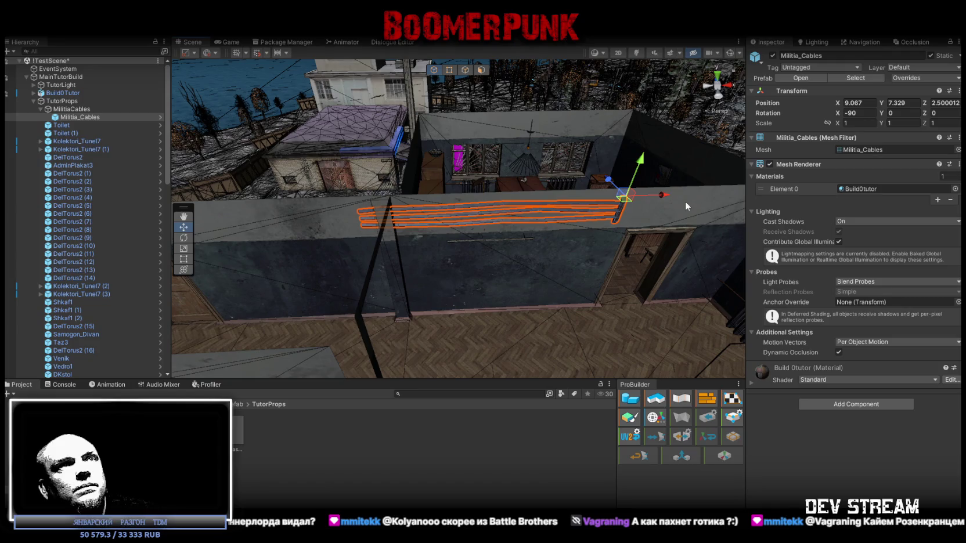
{"action": "mouse_move", "coordinate": [665, 198]}
{"action": "left_mouse_down", "text": "alt"}
{"action": "mouse_move", "coordinate": [488, 125]}
{"action": "mouse_move", "coordinate": [395, 170]}
{"action": "left_mouse_up", "text": "alt"}
{"action": "mouse_move", "coordinate": [465, 194]}
{"action": "left_mouse_down", "text": "alt"}
{"action": "mouse_move", "coordinate": [493, 170]}
{"action": "mouse_move", "coordinate": [476, 196]}
{"action": "mouse_move", "coordinate": [492, 224]}
{"action": "mouse_move", "coordinate": [619, 301]}
{"action": "left_mouse_up", "text": "alt"}
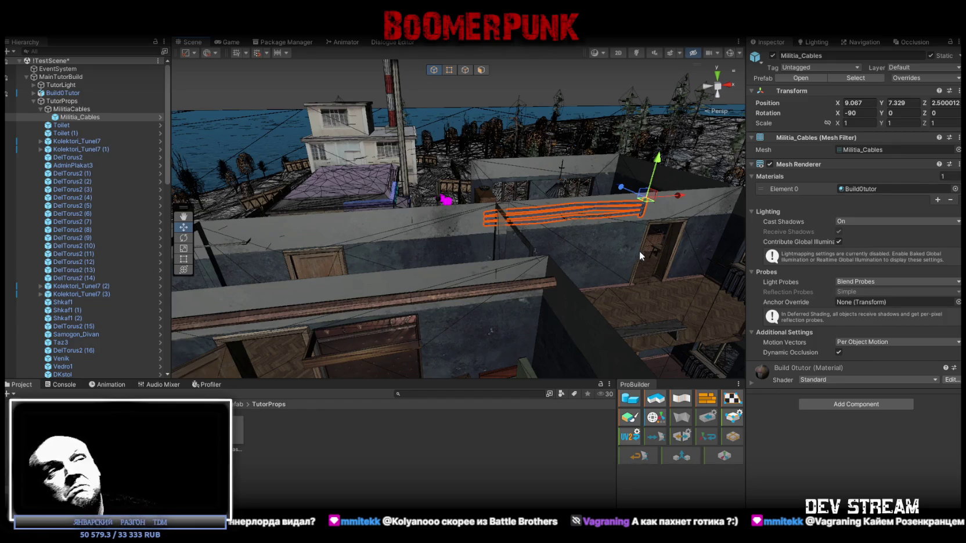
{"action": "key", "text": "ctrl+d"}
{"action": "mouse_move", "coordinate": [680, 198]}
{"action": "left_mouse_down"}
{"action": "mouse_move", "coordinate": [476, 206]}
{"action": "mouse_move", "coordinate": [522, 207]}
{"action": "mouse_move", "coordinate": [554, 233]}
{"action": "mouse_move", "coordinate": [520, 210]}
{"action": "left_mouse_up"}
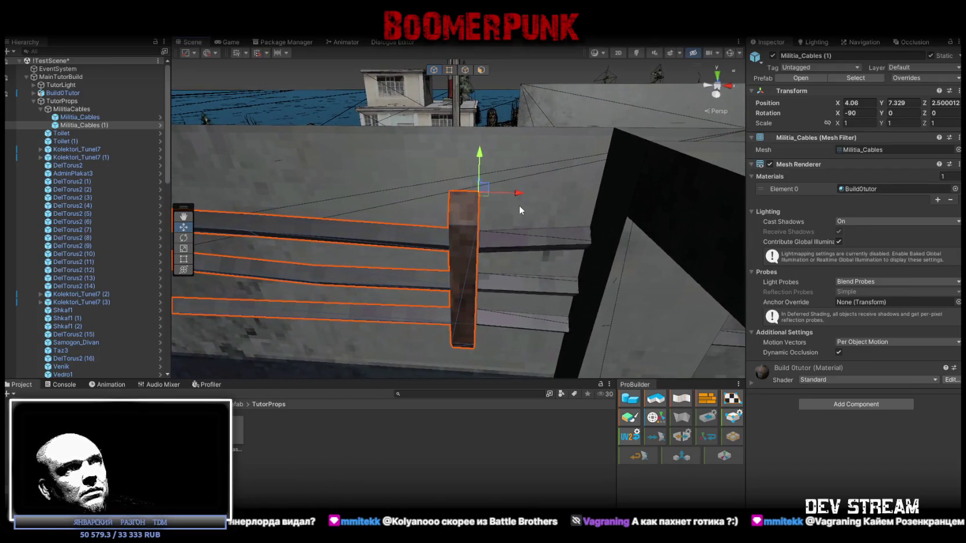
Step: Set X positions of 9 for the original cables and 4 for the copy
{"action": "left_click", "coordinate": [81, 117]}
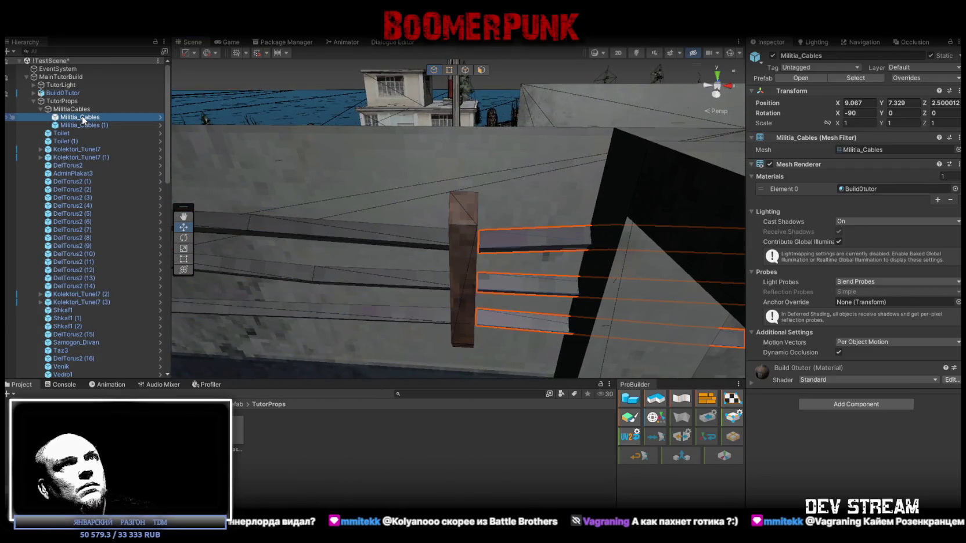
{"action": "left_click", "coordinate": [93, 124]}
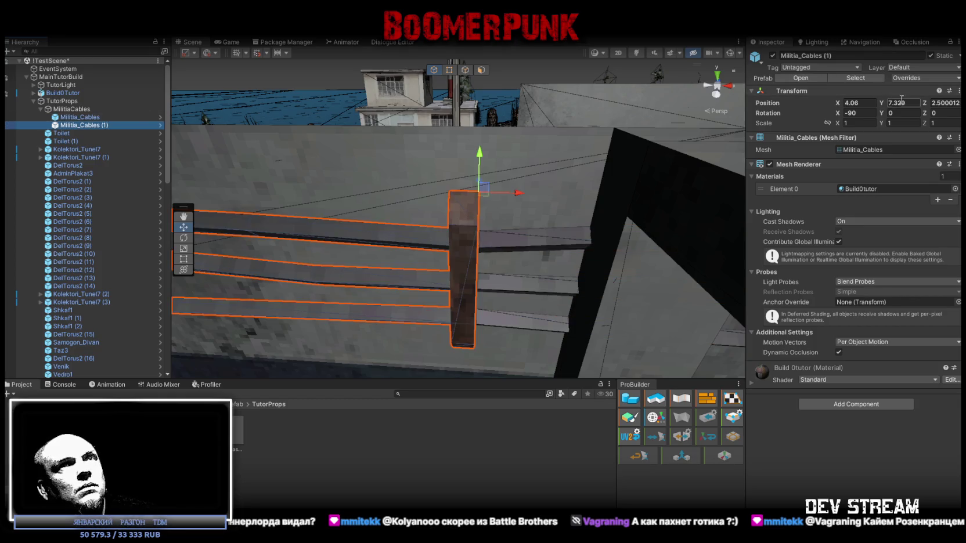
{"action": "left_click", "coordinate": [80, 117]}
{"action": "left_click", "coordinate": [870, 104]}
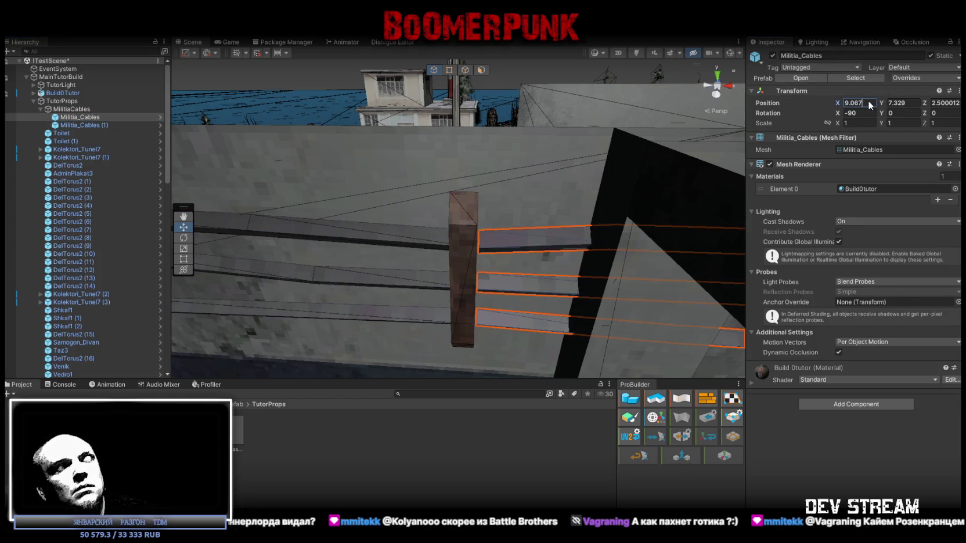
{"action": "type", "text": "9"}
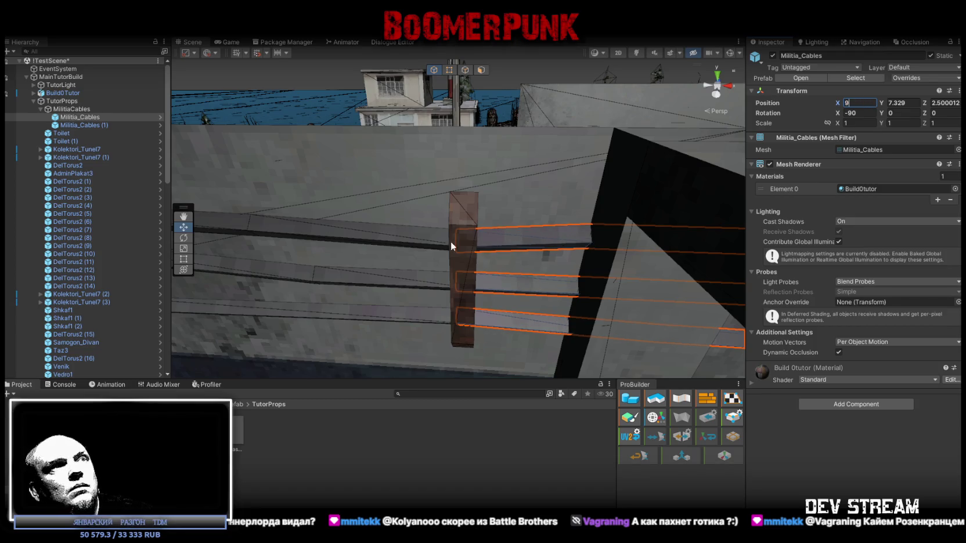
{"action": "left_click", "coordinate": [464, 215]}
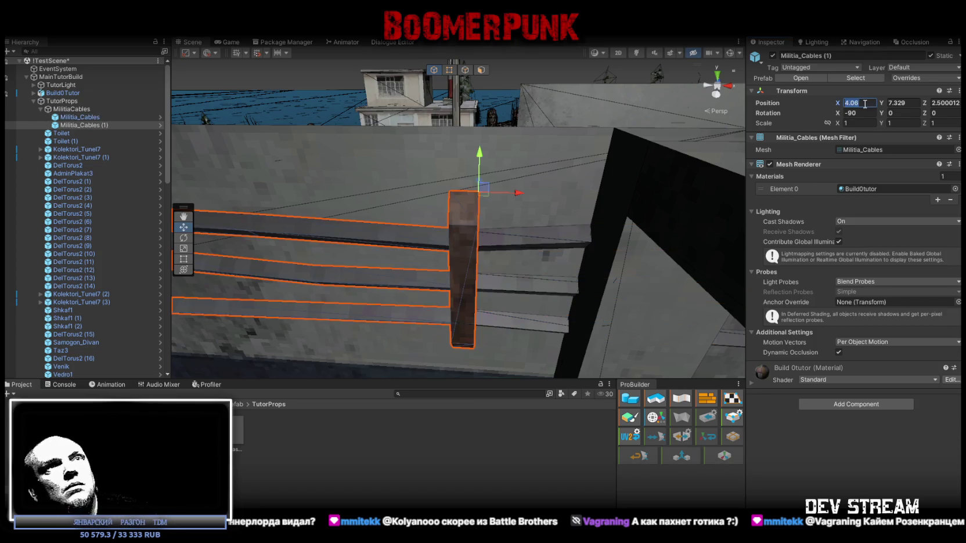
{"action": "type", "text": "4"}
{"action": "scroll", "coordinate": [241, 222], "scroll_direction": "down", "scroll_amount": 5}
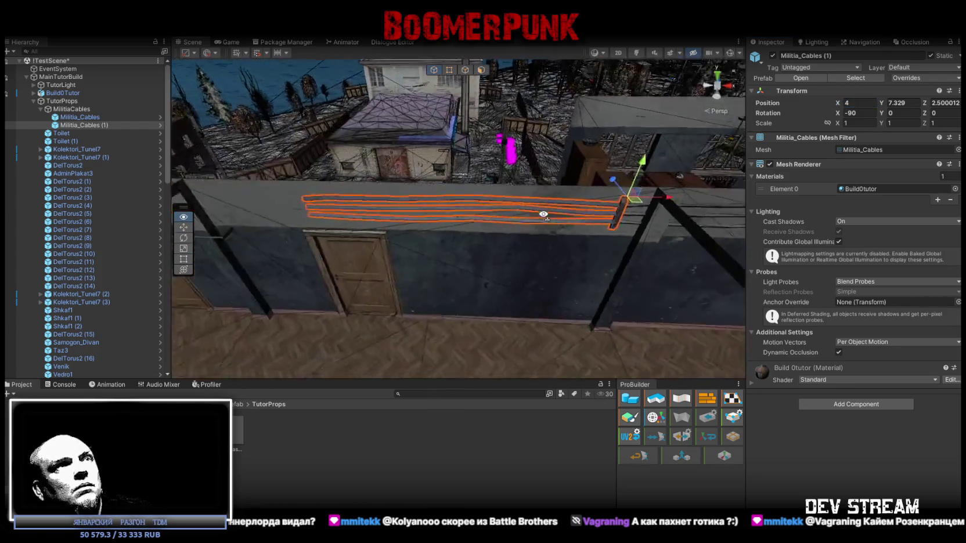
Step: Add a third cable copy at X position -1
{"action": "left_click", "coordinate": [83, 123]}
{"action": "key", "text": "ctrl+d"}
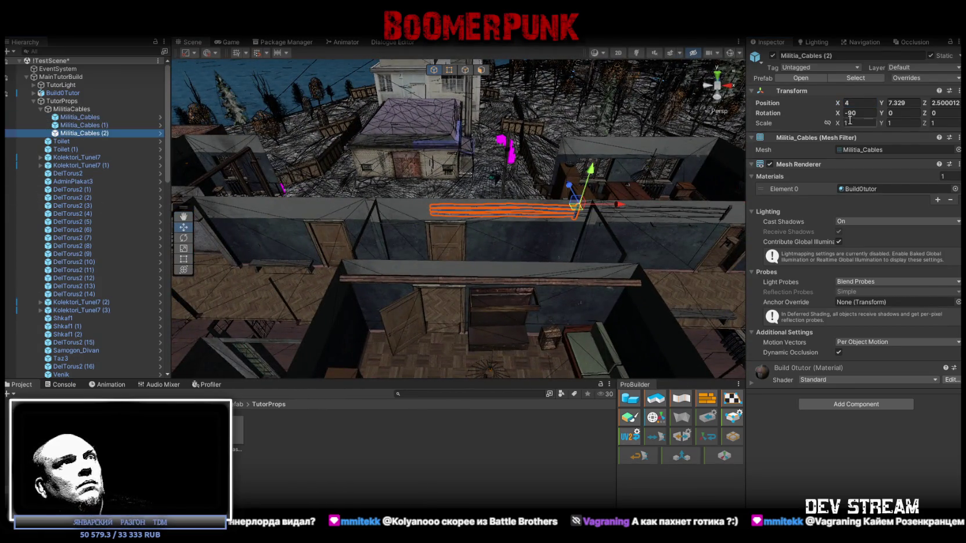
{"action": "left_click", "coordinate": [864, 102]}
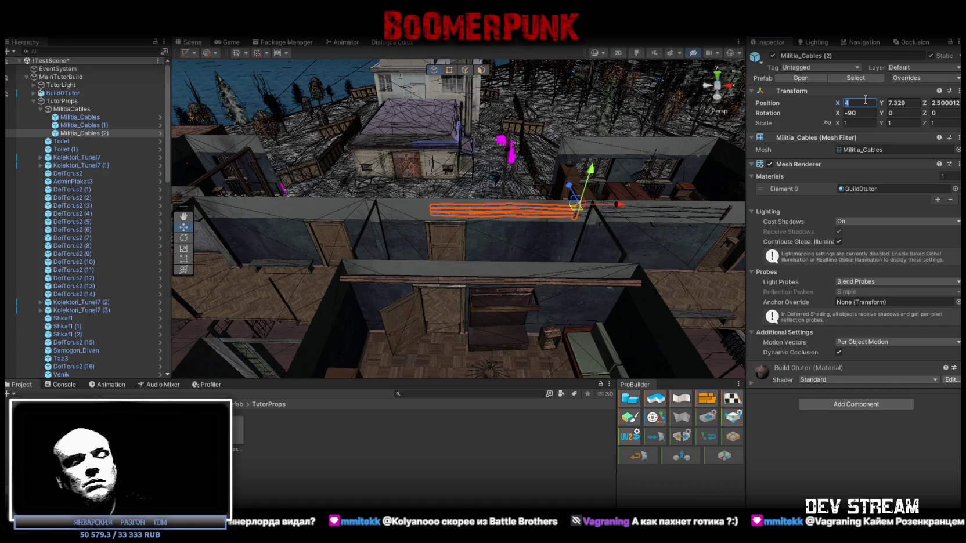
{"action": "type", "text": "-1"}
{"action": "mouse_move", "coordinate": [577, 128]}
{"action": "left_mouse_down"}
{"action": "mouse_move", "coordinate": [586, 177]}
{"action": "mouse_move", "coordinate": [588, 167]}
{"action": "left_mouse_up"}
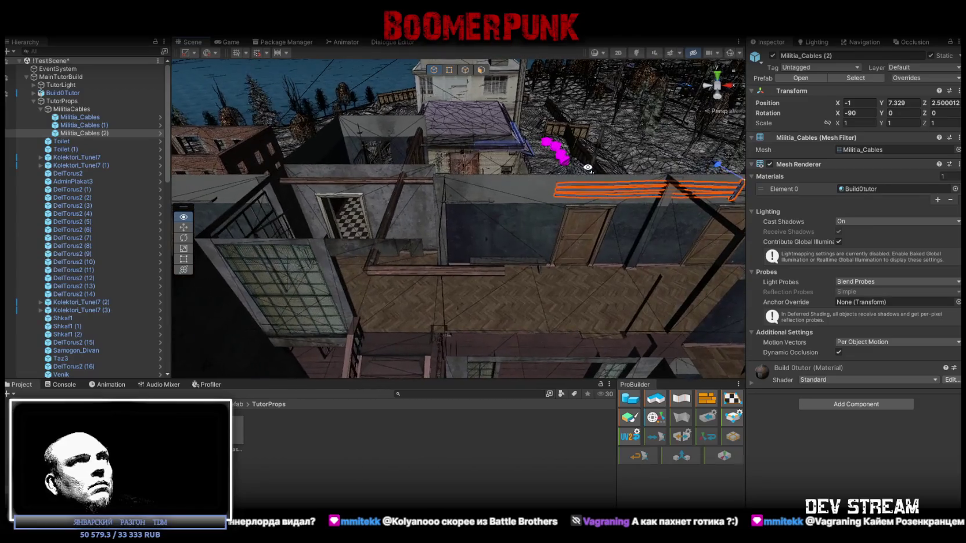
{"action": "mouse_move", "coordinate": [235, 150]}
{"action": "left_mouse_down"}
{"action": "mouse_move", "coordinate": [586, 174]}
{"action": "mouse_move", "coordinate": [603, 188]}
{"action": "mouse_move", "coordinate": [371, 199]}
{"action": "mouse_move", "coordinate": [385, 214]}
{"action": "left_mouse_up"}
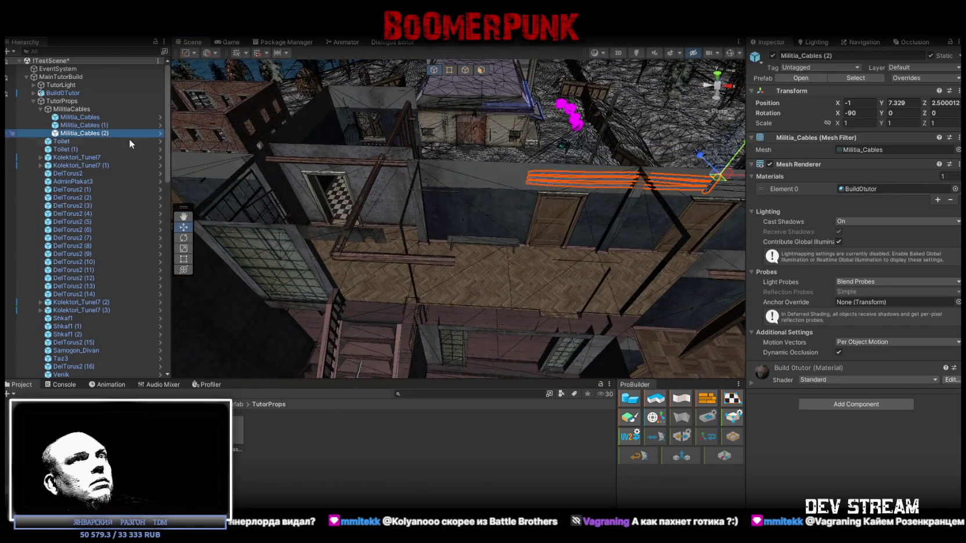
{"action": "double_click", "coordinate": [116, 134]}
Step: Add a fourth cable copy at X 6, then slide all four cables left along the wall
{"action": "key", "text": "ctrl+d"}
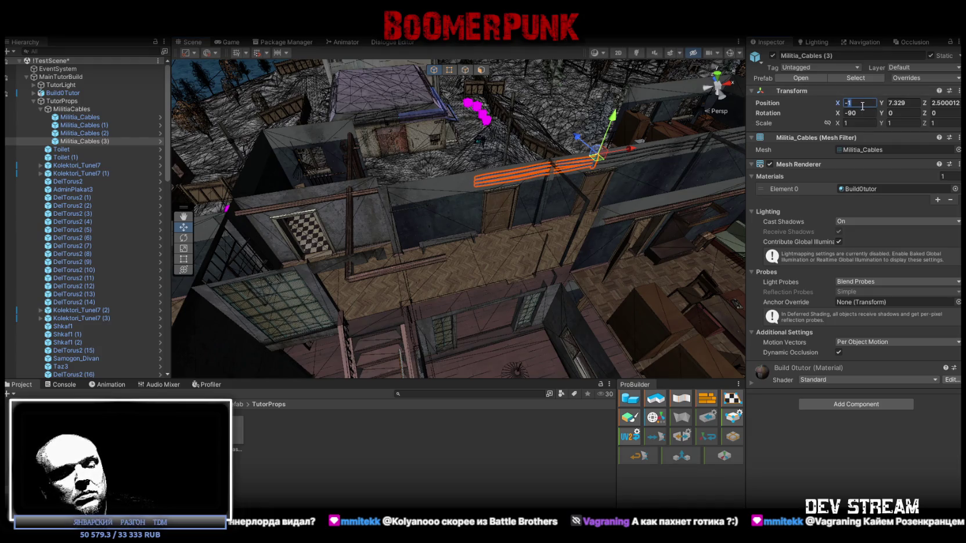
{"action": "type", "text": "6"}
{"action": "mouse_move", "coordinate": [557, 145]}
{"action": "left_mouse_down"}
{"action": "mouse_move", "coordinate": [589, 130]}
{"action": "mouse_move", "coordinate": [529, 141]}
{"action": "left_mouse_up"}
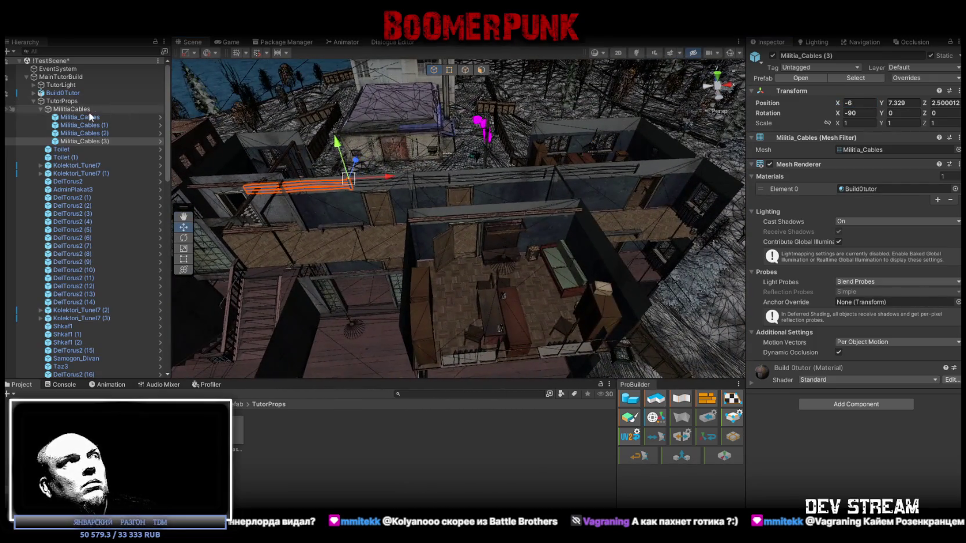
{"action": "left_click", "coordinate": [80, 117], "text": "shift"}
{"action": "key", "text": "f"}
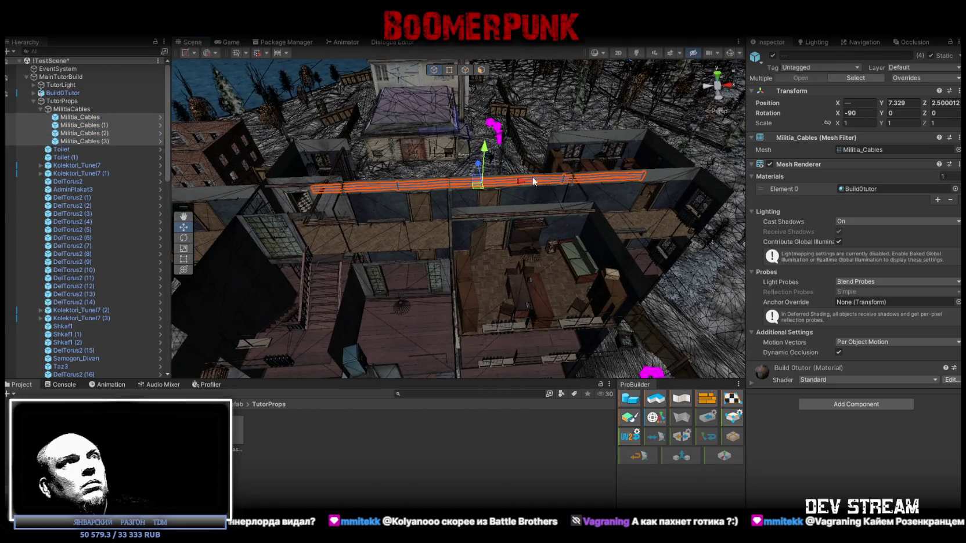
{"action": "mouse_move", "coordinate": [519, 184]}
{"action": "left_mouse_down"}
{"action": "mouse_move", "coordinate": [468, 184]}
{"action": "mouse_move", "coordinate": [514, 185]}
{"action": "mouse_move", "coordinate": [500, 173]}
{"action": "left_mouse_up"}
Step: Set the original cables' X to 5 and duplicate them as Militia_Cables (4)
{"action": "left_click", "coordinate": [483, 165]}
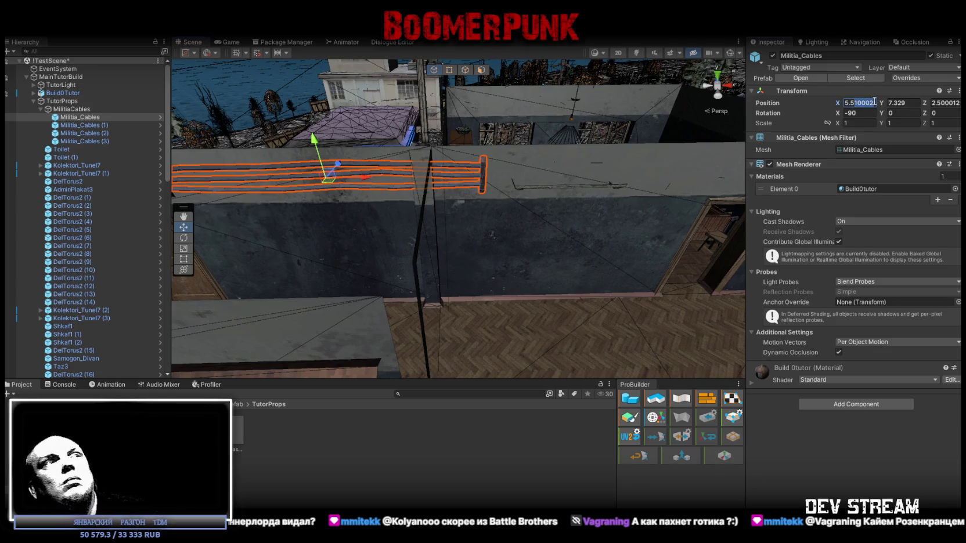
{"action": "type", "text": "5"}
{"action": "key", "text": "Return"}
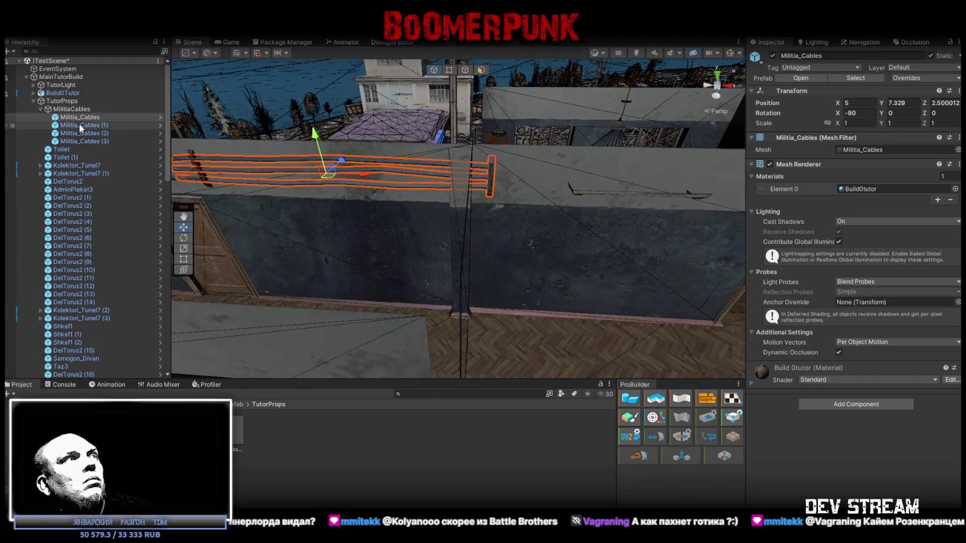
{"action": "key", "text": "ctrl+d"}
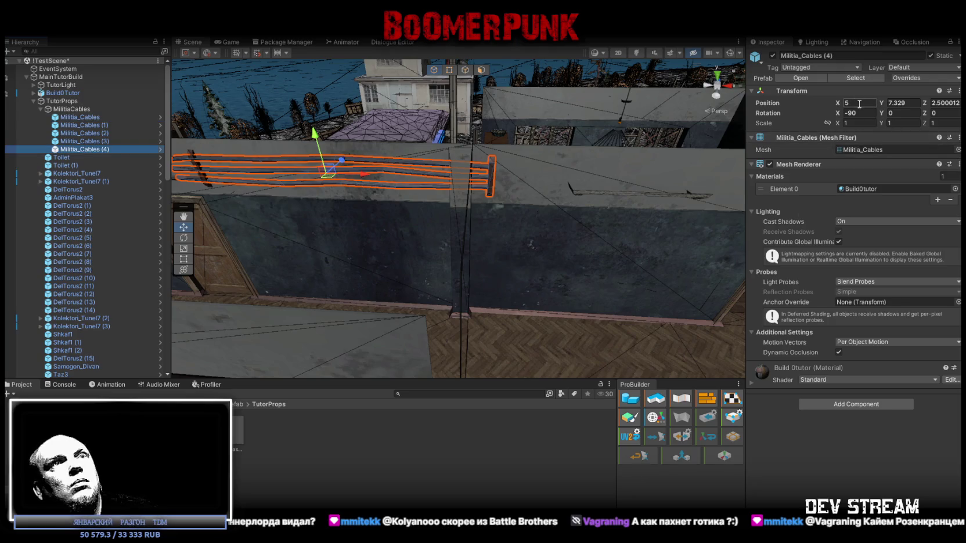
Step: Set Militia_Cables (4)'s X position to 10
{"action": "double_click", "coordinate": [859, 104]}
{"action": "type", "text": "10"}
{"action": "key", "text": "Return"}
{"action": "mouse_move", "coordinate": [557, 198]}
{"action": "left_mouse_down"}
{"action": "mouse_move", "coordinate": [598, 194]}
{"action": "mouse_move", "coordinate": [124, 150]}
{"action": "left_mouse_up"}
{"action": "left_click", "coordinate": [107, 150]}
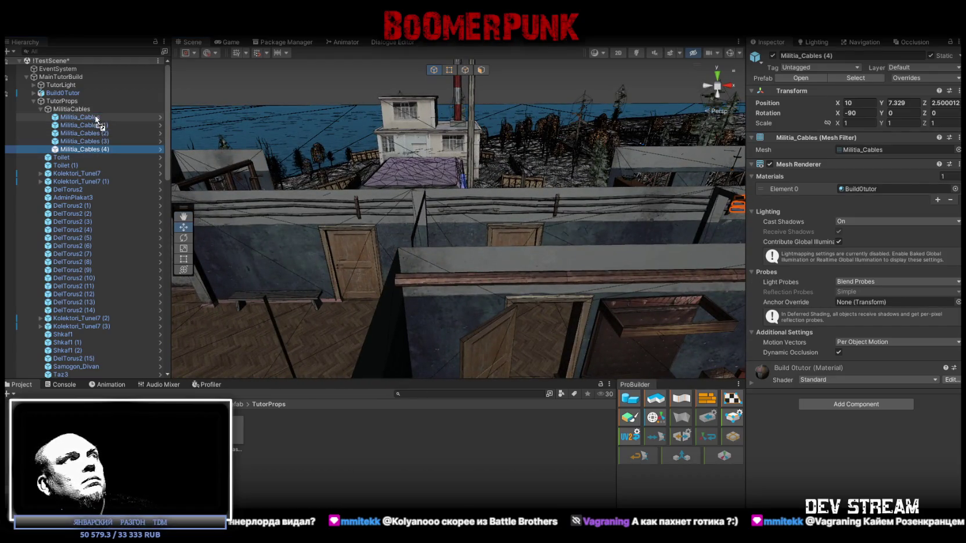
{"action": "left_click_drag", "start_coordinate": [95, 116], "coordinate": [99, 146]}
{"action": "left_click", "coordinate": [97, 118]}
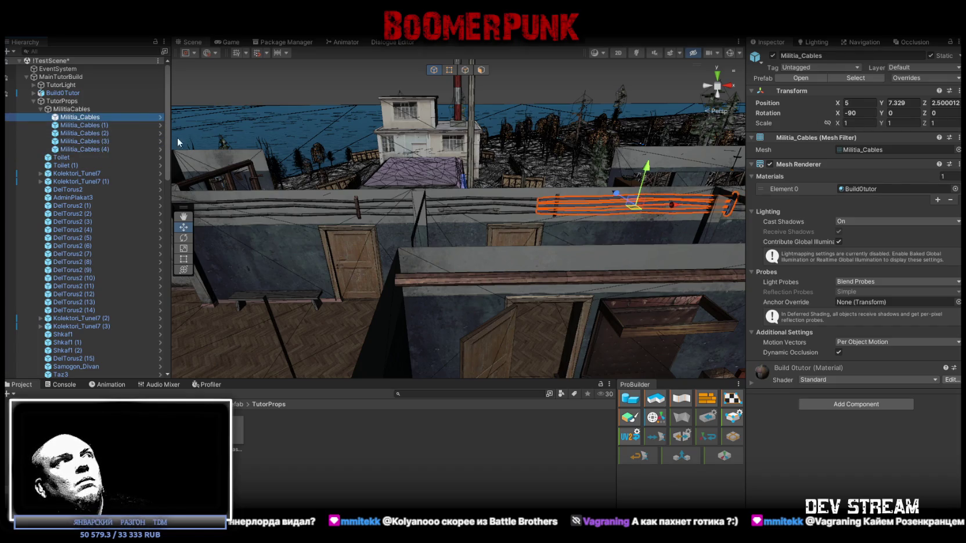
{"action": "left_click", "coordinate": [98, 149]}
Step: Set Militia_Cables (2) to X -5 and Militia_Cables (3) to X -10
{"action": "left_click", "coordinate": [98, 125]}
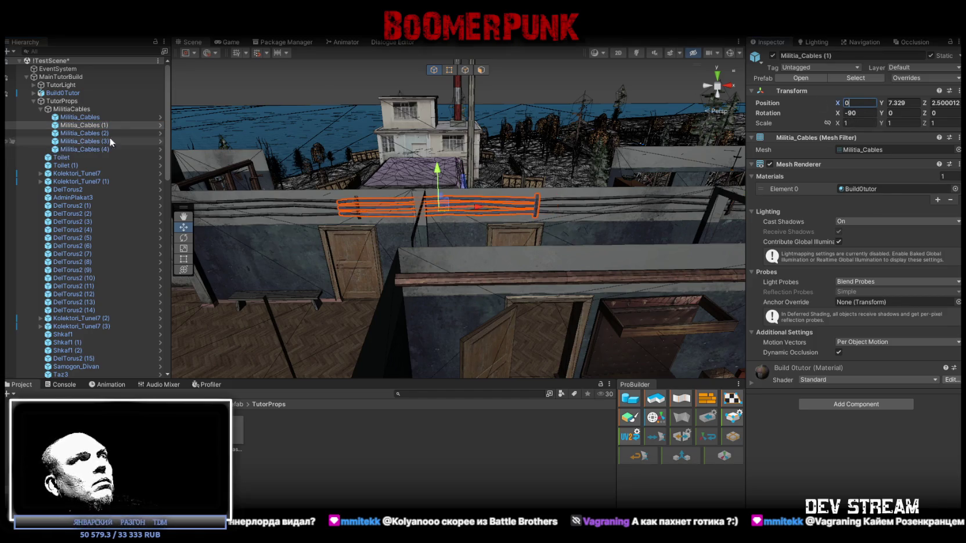
{"action": "left_click", "coordinate": [88, 133]}
{"action": "left_click", "coordinate": [864, 103]}
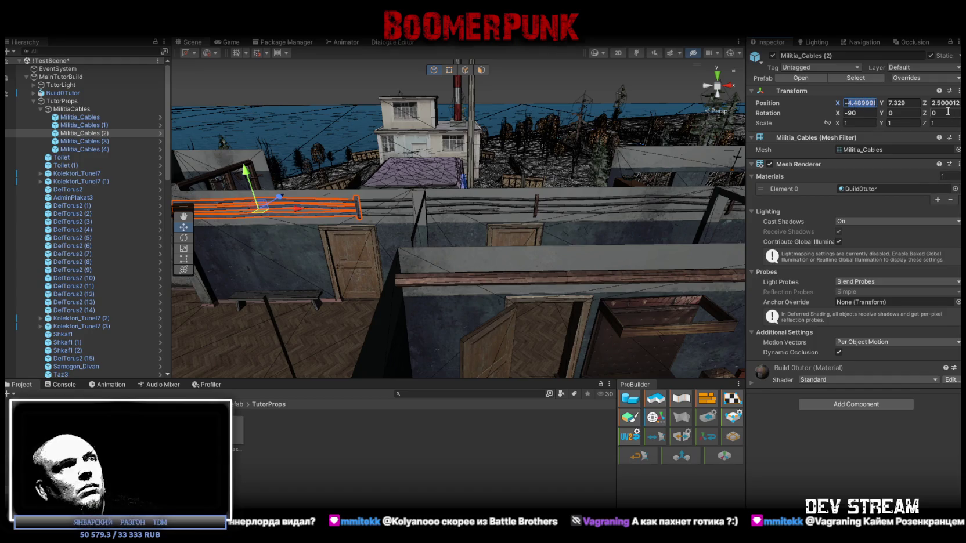
{"action": "type", "text": "-5"}
{"action": "left_click", "coordinate": [133, 142]}
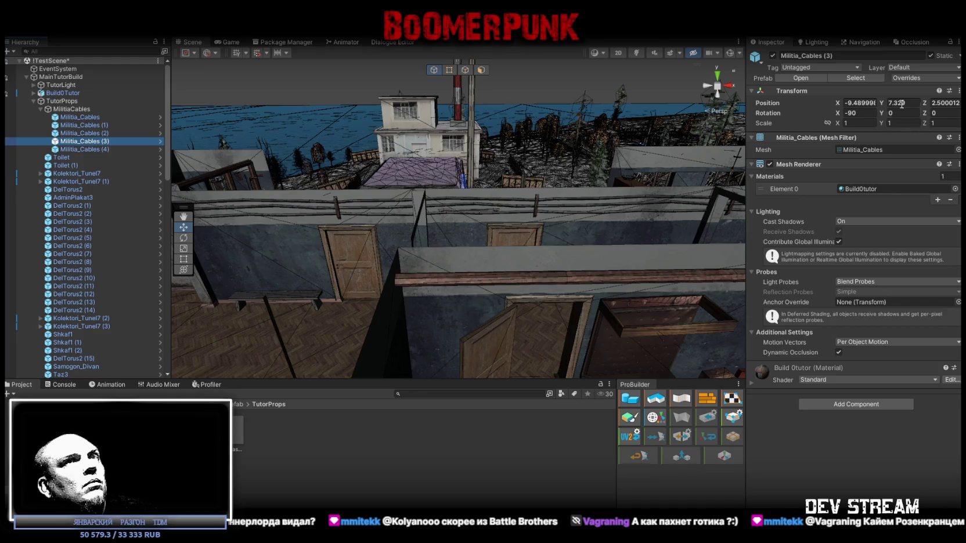
{"action": "left_click", "coordinate": [853, 102]}
{"action": "type", "text": "-1"}
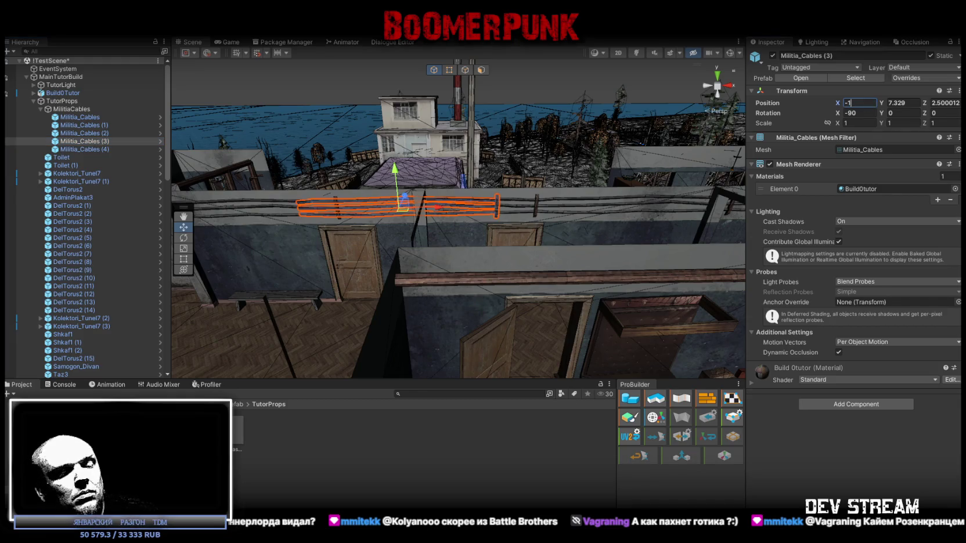
{"action": "type", "text": "0"}
Step: Fly down the corridor to view the cable wall, undoing an accidental nudge
{"action": "left_click_drag", "start_coordinate": [522, 191], "coordinate": [592, 198]}
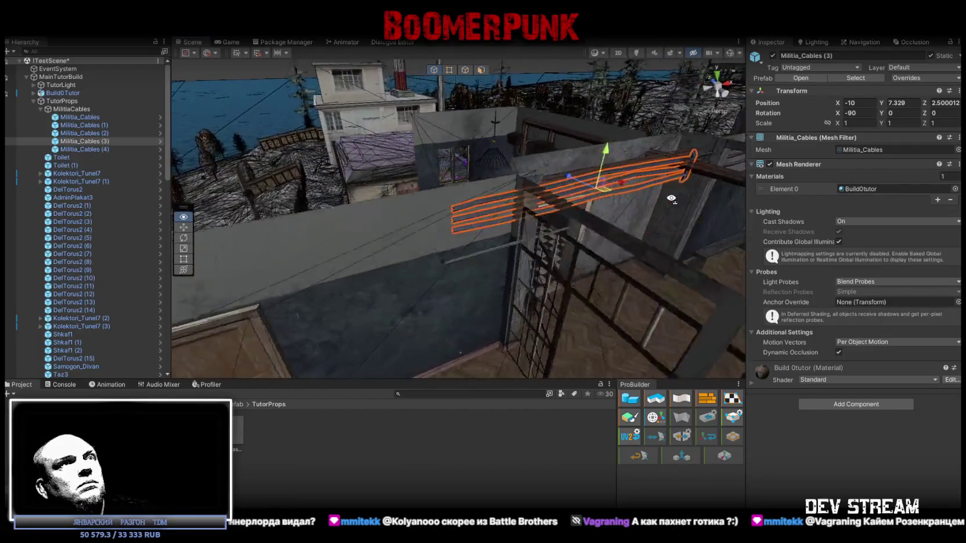
{"action": "mouse_move", "coordinate": [657, 195]}
{"action": "left_mouse_down"}
{"action": "mouse_move", "coordinate": [523, 145]}
{"action": "mouse_move", "coordinate": [464, 87]}
{"action": "mouse_move", "coordinate": [403, 47]}
{"action": "mouse_move", "coordinate": [383, 47]}
{"action": "mouse_move", "coordinate": [377, 118]}
{"action": "mouse_move", "coordinate": [362, 98]}
{"action": "left_mouse_up"}
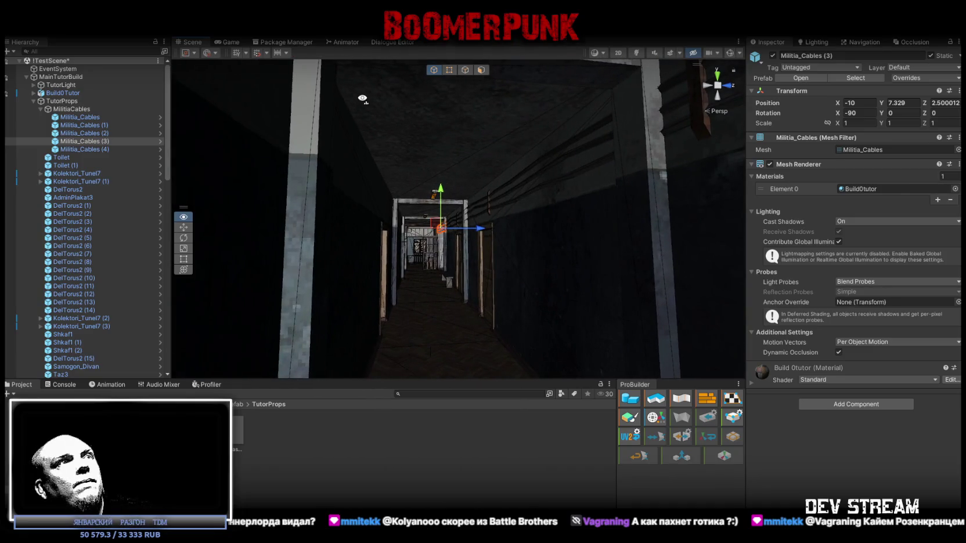
{"action": "mouse_move", "coordinate": [366, 99]}
{"action": "left_mouse_down"}
{"action": "mouse_move", "coordinate": [620, 134]}
{"action": "mouse_move", "coordinate": [601, 260]}
{"action": "left_mouse_up"}
{"action": "scroll", "coordinate": [601, 260], "scroll_direction": "up", "scroll_amount": 2}
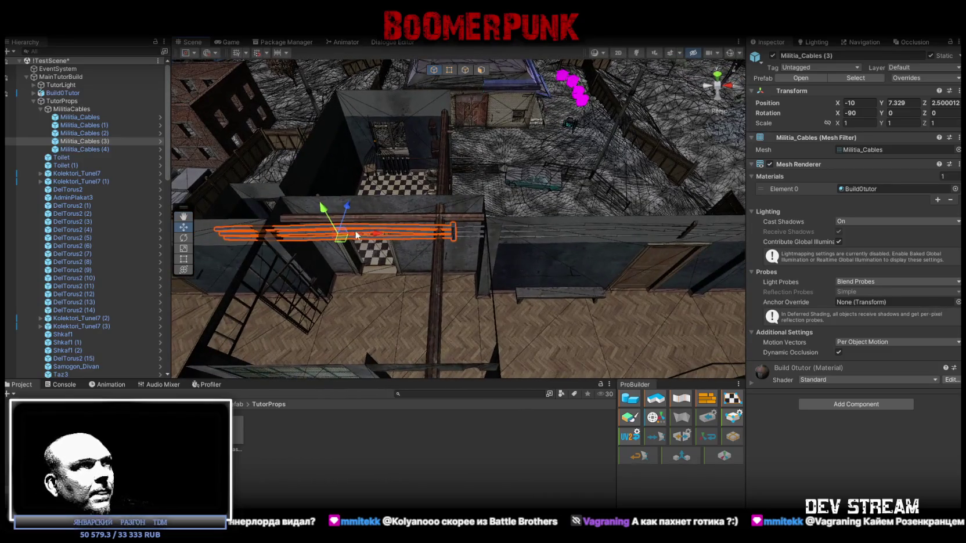
{"action": "mouse_move", "coordinate": [430, 243]}
{"action": "left_mouse_down"}
{"action": "mouse_move", "coordinate": [419, 238]}
{"action": "mouse_move", "coordinate": [457, 215]}
{"action": "mouse_move", "coordinate": [416, 62]}
{"action": "mouse_move", "coordinate": [346, 44]}
{"action": "mouse_move", "coordinate": [289, 121]}
{"action": "mouse_move", "coordinate": [273, 122]}
{"action": "left_mouse_up"}
{"action": "key", "text": "ctrl+z"}
{"action": "left_click", "coordinate": [85, 118]}
Step: Move Militia_Cables (5) over the room and along under the ceiling
{"action": "left_click", "coordinate": [102, 148], "text": "shift"}
{"action": "mouse_move", "coordinate": [348, 203]}
{"action": "left_mouse_down"}
{"action": "mouse_move", "coordinate": [406, 150]}
{"action": "mouse_move", "coordinate": [387, 191]}
{"action": "mouse_move", "coordinate": [287, 166]}
{"action": "left_mouse_up"}
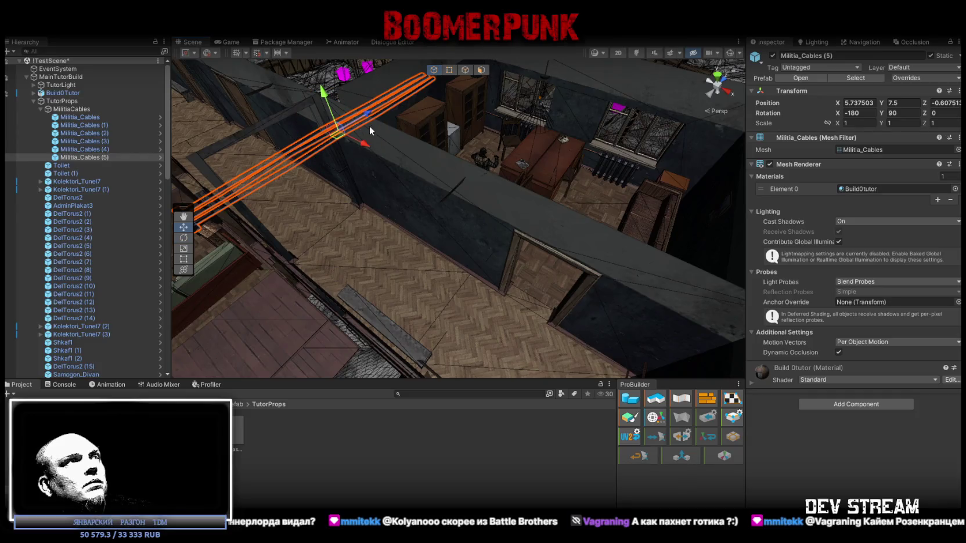
{"action": "mouse_move", "coordinate": [344, 135]}
{"action": "left_mouse_down"}
{"action": "mouse_move", "coordinate": [485, 103]}
{"action": "mouse_move", "coordinate": [436, 181]}
{"action": "mouse_move", "coordinate": [464, 168]}
{"action": "mouse_move", "coordinate": [529, 177]}
{"action": "mouse_move", "coordinate": [522, 181]}
{"action": "left_mouse_up"}
{"action": "mouse_move", "coordinate": [420, 341]}
{"action": "left_mouse_down"}
{"action": "mouse_move", "coordinate": [482, 325]}
{"action": "mouse_move", "coordinate": [506, 261]}
{"action": "mouse_move", "coordinate": [406, 244]}
{"action": "mouse_move", "coordinate": [347, 200]}
{"action": "mouse_move", "coordinate": [372, 215]}
{"action": "mouse_move", "coordinate": [387, 206]}
{"action": "mouse_move", "coordinate": [367, 229]}
{"action": "mouse_move", "coordinate": [519, 239]}
{"action": "mouse_move", "coordinate": [494, 246]}
{"action": "left_mouse_up"}
Step: Stretch the ceiling cables to about 1.21 times their length to span the room
{"action": "mouse_move", "coordinate": [215, 209]}
{"action": "left_mouse_down"}
{"action": "mouse_move", "coordinate": [255, 206]}
{"action": "mouse_move", "coordinate": [246, 207]}
{"action": "left_mouse_up"}
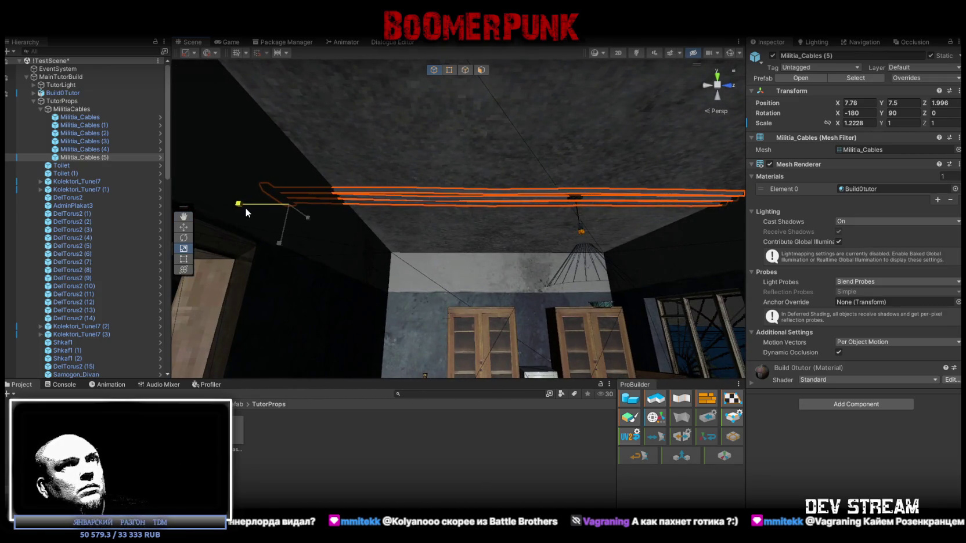
{"action": "left_click_drag", "start_coordinate": [246, 207], "coordinate": [245, 208]}
{"action": "mouse_move", "coordinate": [622, 257]}
{"action": "left_mouse_down"}
{"action": "mouse_move", "coordinate": [790, 287]}
{"action": "mouse_move", "coordinate": [863, 287]}
{"action": "mouse_move", "coordinate": [333, 144]}
{"action": "mouse_move", "coordinate": [316, 165]}
{"action": "left_mouse_up"}
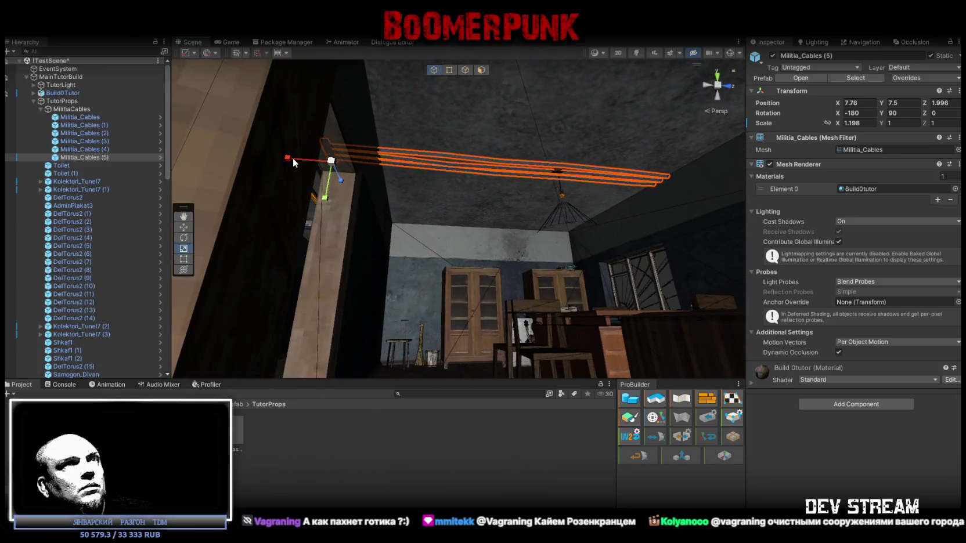
{"action": "left_click_drag", "start_coordinate": [293, 159], "coordinate": [290, 159]}
{"action": "key", "text": "f"}
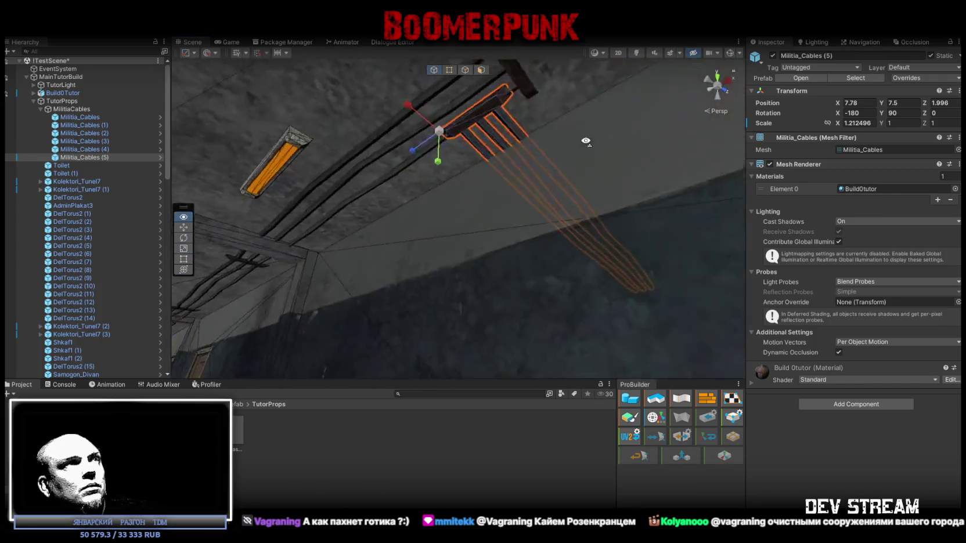
{"action": "key", "text": "w"}
{"action": "left_click_drag", "start_coordinate": [548, 197], "coordinate": [529, 154]}
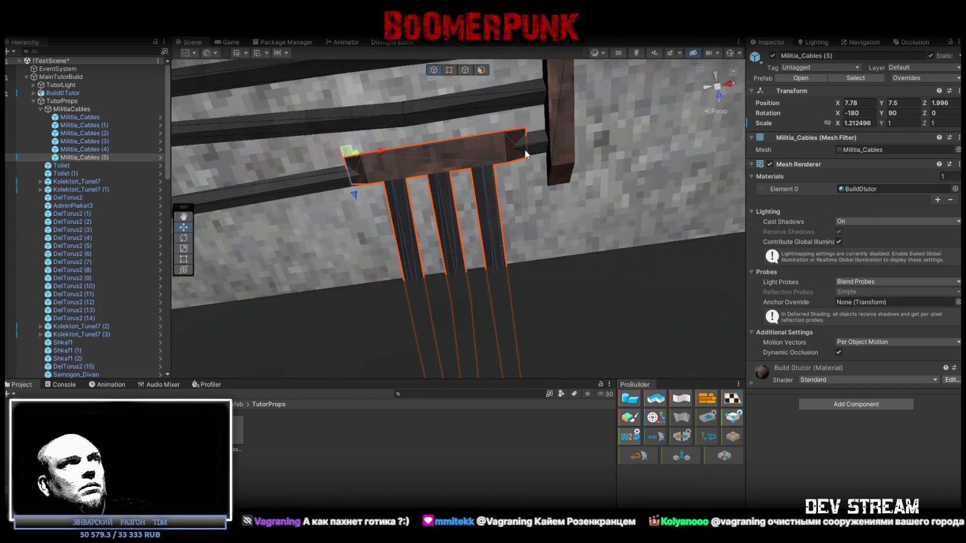
{"action": "mouse_move", "coordinate": [356, 200]}
{"action": "left_mouse_down"}
{"action": "mouse_move", "coordinate": [458, 412]}
{"action": "mouse_move", "coordinate": [121, 193]}
{"action": "left_mouse_up"}
Step: Duplicate the ceiling cables as Militia_Cables (6) running down the wall, with Scale X 1
{"action": "key", "text": "ctrl+d"}
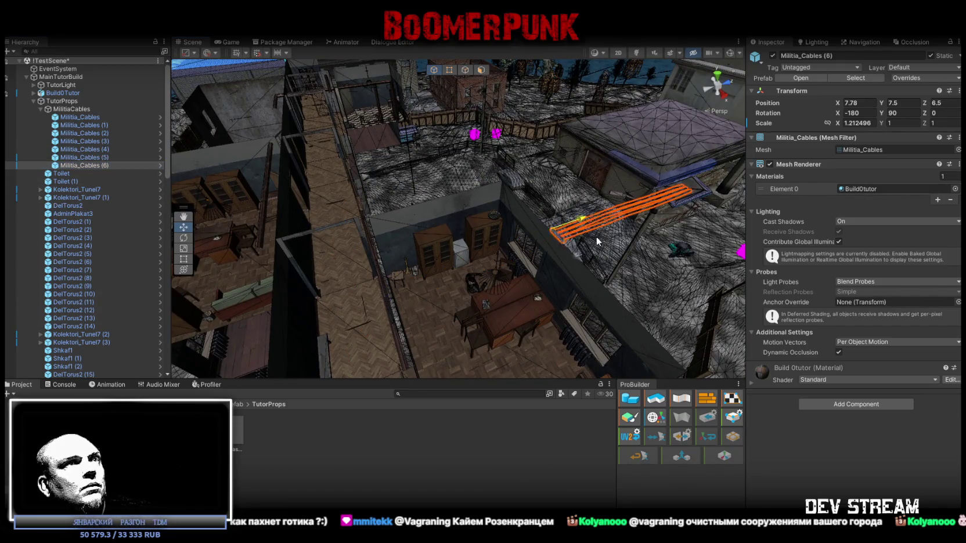
{"action": "left_click_drag", "start_coordinate": [563, 251], "coordinate": [477, 254]}
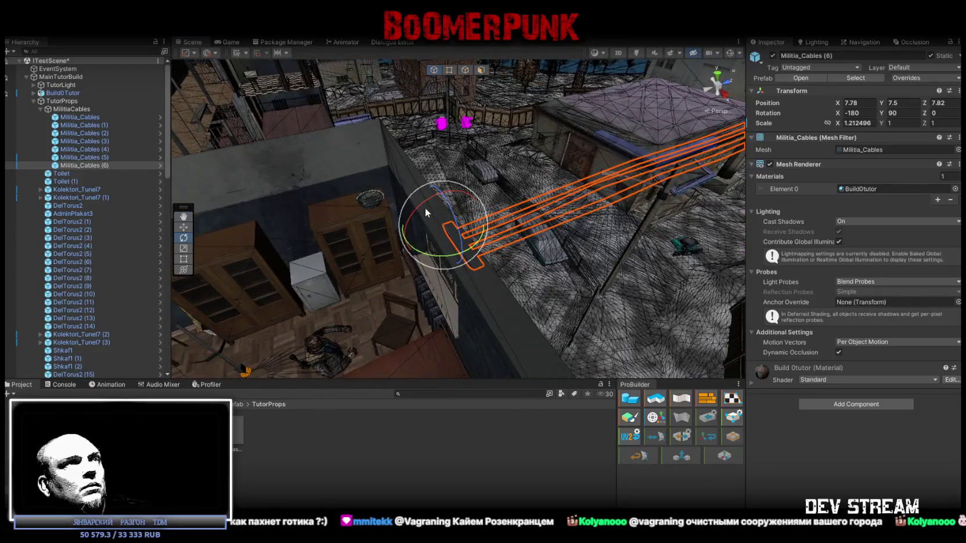
{"action": "left_click_drag", "start_coordinate": [468, 233], "coordinate": [450, 260]}
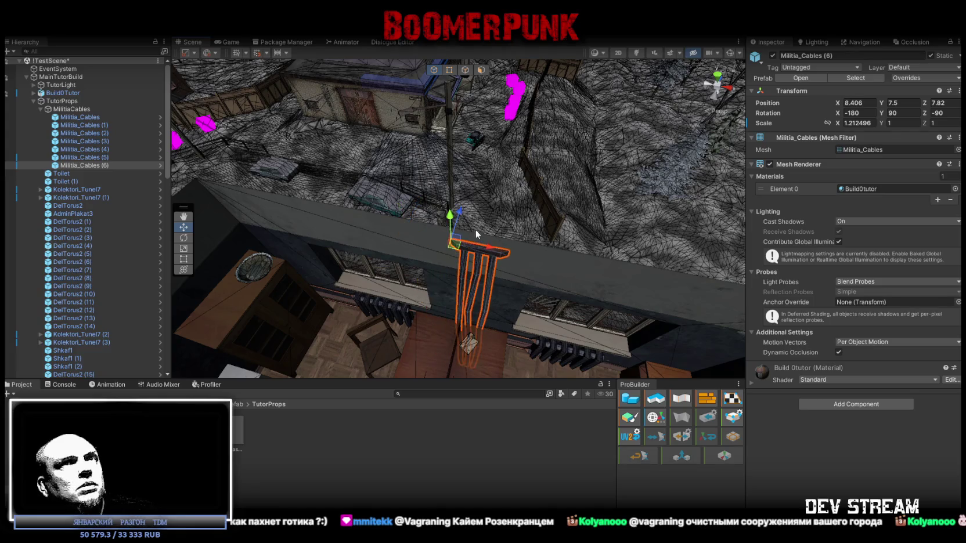
{"action": "left_click_drag", "start_coordinate": [441, 235], "coordinate": [465, 244]}
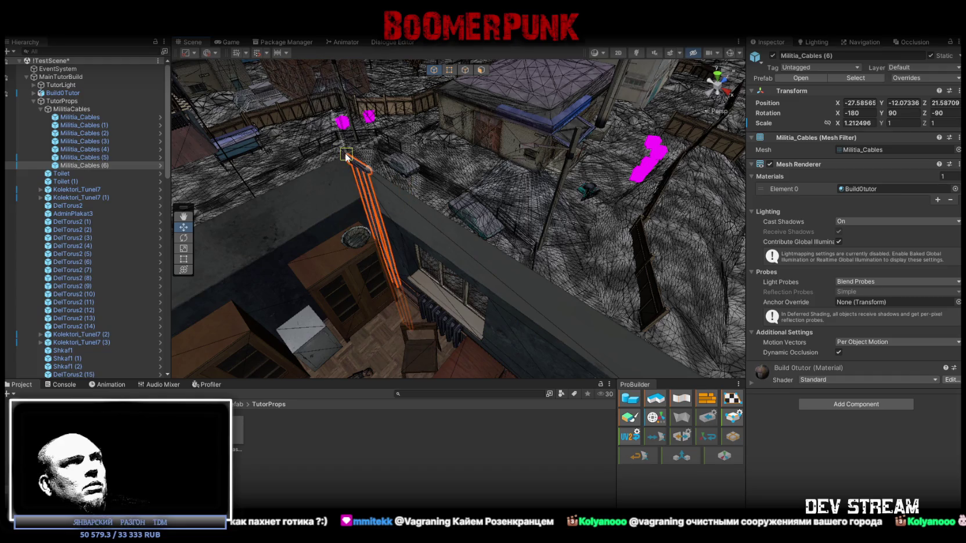
{"action": "left_click_drag", "start_coordinate": [346, 166], "coordinate": [790, 167]}
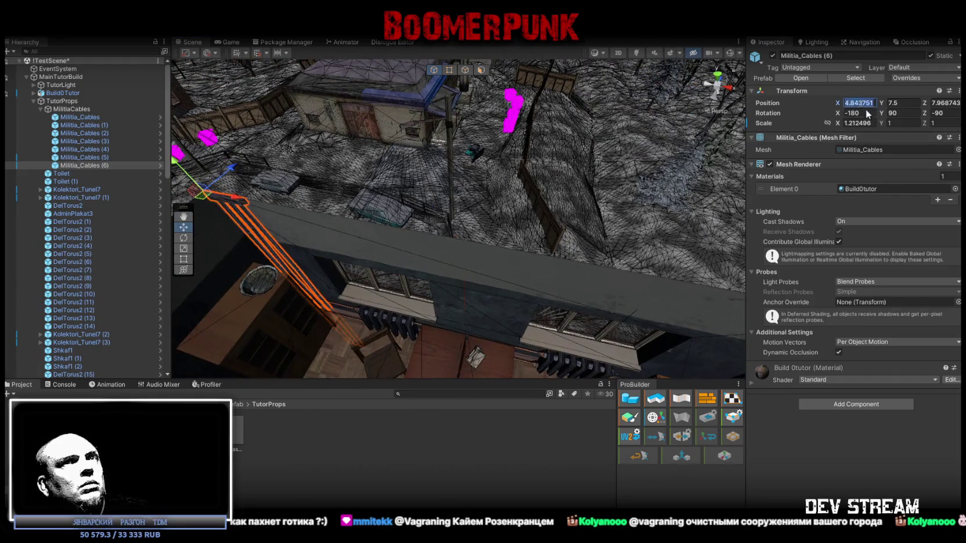
{"action": "type", "text": "1"}
{"action": "key", "text": "Return"}
{"action": "mouse_move", "coordinate": [494, 220]}
{"action": "left_mouse_down"}
{"action": "mouse_move", "coordinate": [493, 125]}
{"action": "mouse_move", "coordinate": [541, 223]}
{"action": "mouse_move", "coordinate": [535, 137]}
{"action": "mouse_move", "coordinate": [496, 123]}
{"action": "mouse_move", "coordinate": [423, 149]}
{"action": "mouse_move", "coordinate": [464, 255]}
{"action": "mouse_move", "coordinate": [506, 136]}
{"action": "mouse_move", "coordinate": [441, 134]}
{"action": "mouse_move", "coordinate": [447, 148]}
{"action": "mouse_move", "coordinate": [467, 145]}
{"action": "mouse_move", "coordinate": [507, 180]}
{"action": "mouse_move", "coordinate": [522, 273]}
{"action": "left_mouse_up"}
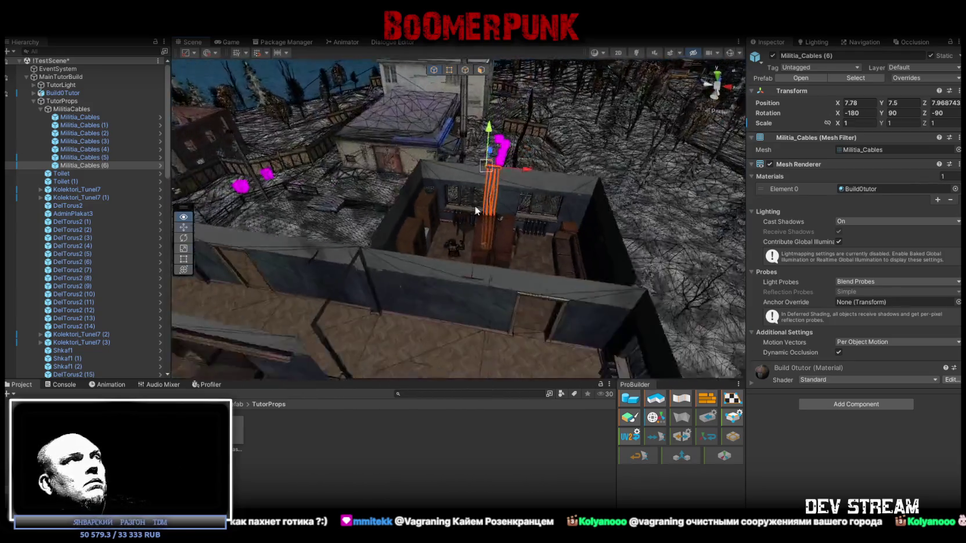
Step: Select Militia_Cables (5) and (6) and inspect them from the wall and a rooftop overview
{"action": "key", "text": "f"}
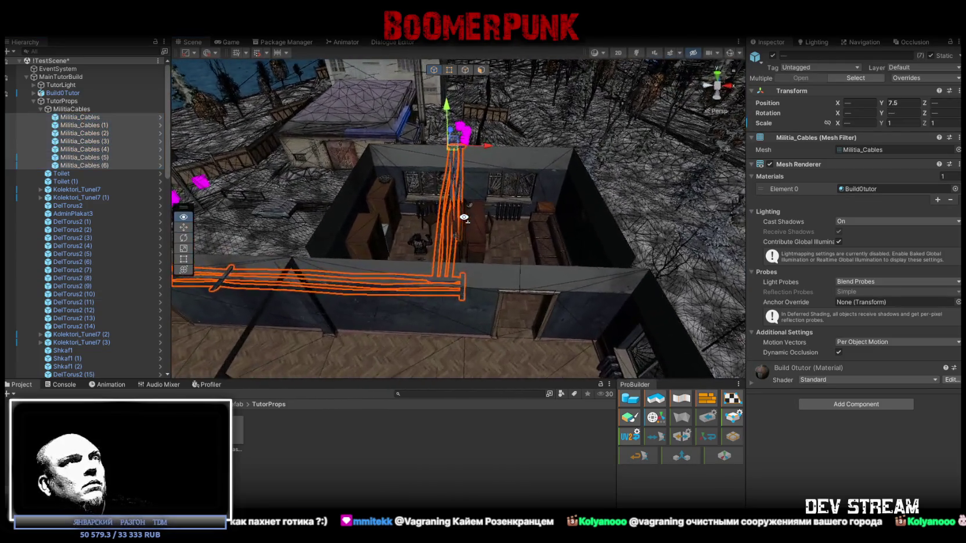
{"action": "left_click", "coordinate": [100, 155]}
{"action": "left_click", "coordinate": [101, 165], "text": "shift"}
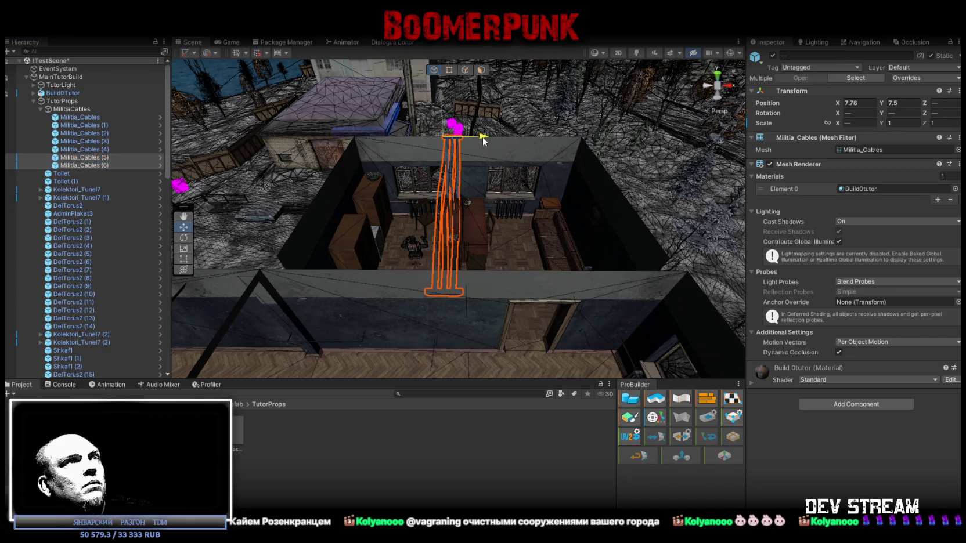
{"action": "mouse_move", "coordinate": [488, 138]}
{"action": "left_mouse_down"}
{"action": "mouse_move", "coordinate": [438, 96]}
{"action": "mouse_move", "coordinate": [455, 93]}
{"action": "left_mouse_up"}
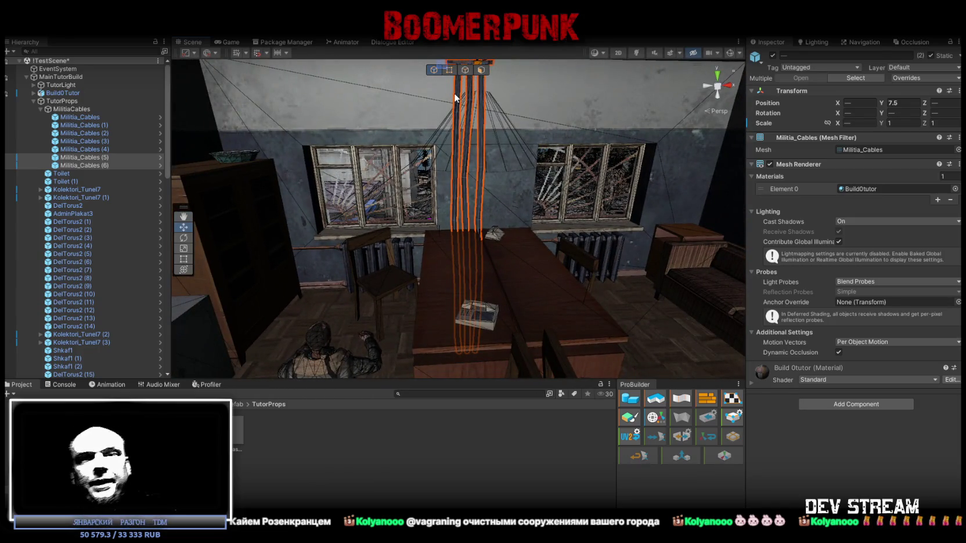
{"action": "left_click_drag", "start_coordinate": [581, 161], "coordinate": [555, 127]}
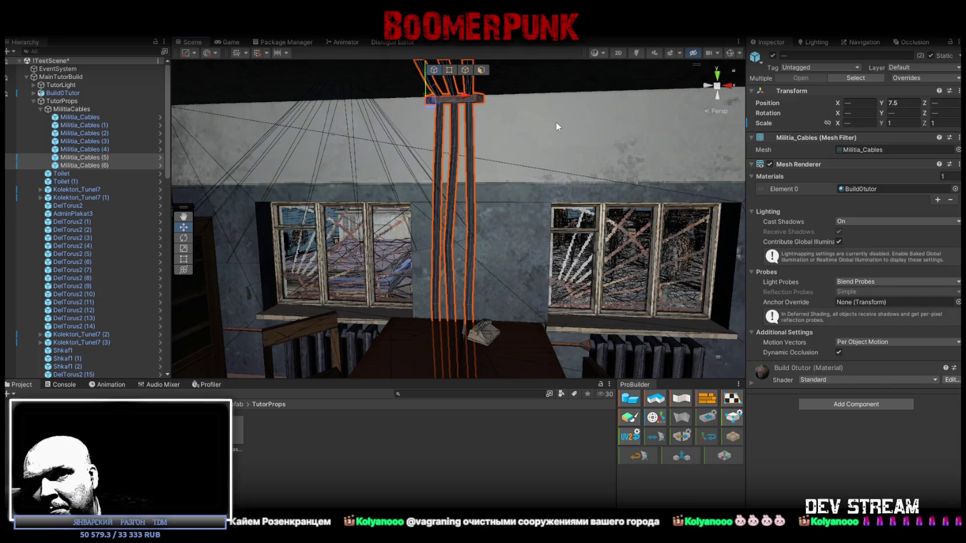
{"action": "mouse_move", "coordinate": [556, 122]}
{"action": "left_mouse_down"}
{"action": "mouse_move", "coordinate": [452, 190]}
{"action": "mouse_move", "coordinate": [593, 244]}
{"action": "mouse_move", "coordinate": [581, 197]}
{"action": "mouse_move", "coordinate": [326, 226]}
{"action": "mouse_move", "coordinate": [346, 208]}
{"action": "left_mouse_up"}
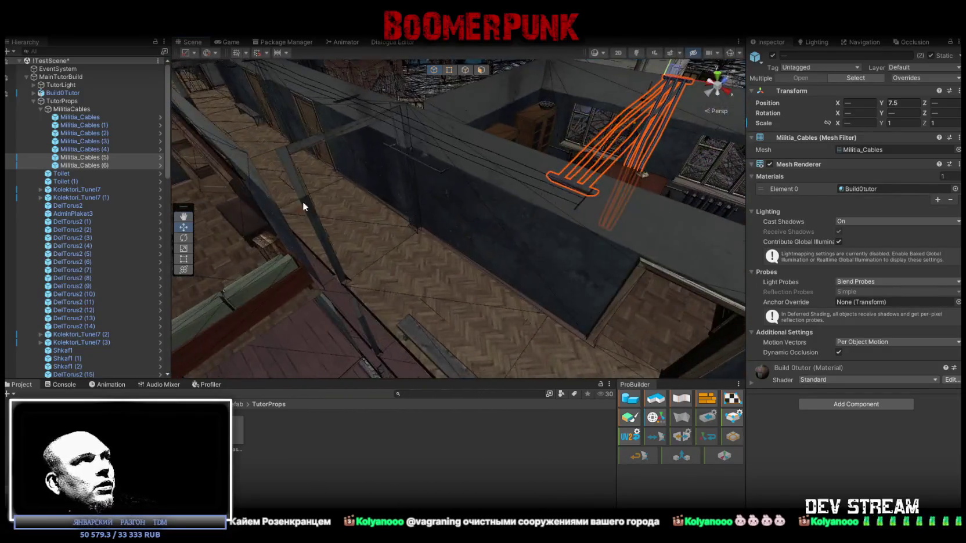
{"action": "double_click", "coordinate": [96, 159]}
{"action": "mouse_move", "coordinate": [485, 177]}
{"action": "left_mouse_down"}
{"action": "mouse_move", "coordinate": [507, 204]}
{"action": "mouse_move", "coordinate": [627, 204]}
{"action": "mouse_move", "coordinate": [569, 201]}
{"action": "mouse_move", "coordinate": [584, 202]}
{"action": "left_mouse_up"}
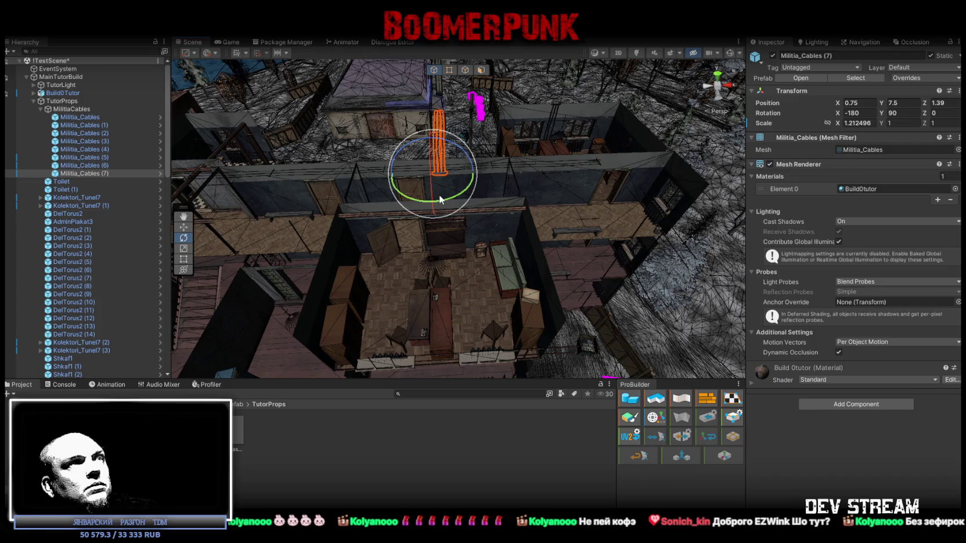
Step: Stretch Militia_Cables (7) along X from 1.21 to about 1.45 across the ceiling
{"action": "left_click_drag", "start_coordinate": [704, 189], "coordinate": [486, 149]}
{"action": "key", "text": "f"}
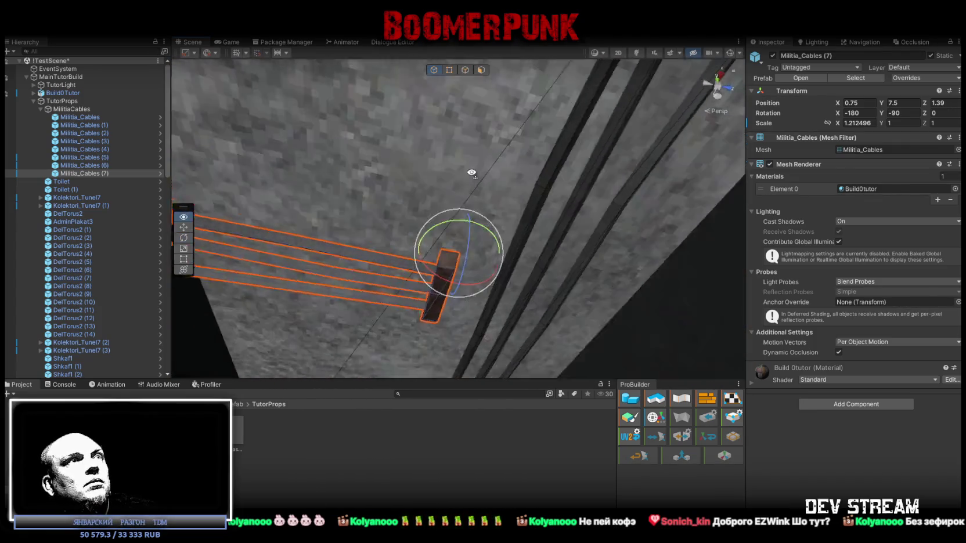
{"action": "mouse_move", "coordinate": [575, 271]}
{"action": "left_mouse_down"}
{"action": "mouse_move", "coordinate": [441, 295]}
{"action": "mouse_move", "coordinate": [382, 291]}
{"action": "mouse_move", "coordinate": [584, 335]}
{"action": "mouse_move", "coordinate": [591, 287]}
{"action": "mouse_move", "coordinate": [516, 310]}
{"action": "mouse_move", "coordinate": [524, 320]}
{"action": "left_mouse_up"}
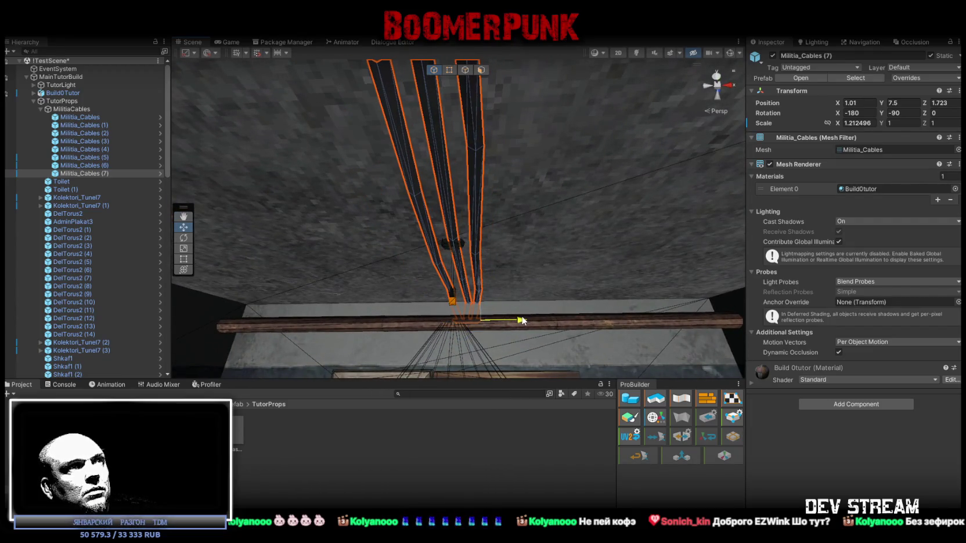
{"action": "mouse_move", "coordinate": [521, 320]}
{"action": "left_mouse_down"}
{"action": "mouse_move", "coordinate": [431, 185]}
{"action": "mouse_move", "coordinate": [131, 211]}
{"action": "mouse_move", "coordinate": [667, 221]}
{"action": "mouse_move", "coordinate": [354, 264]}
{"action": "left_mouse_up"}
{"action": "key", "text": "r"}
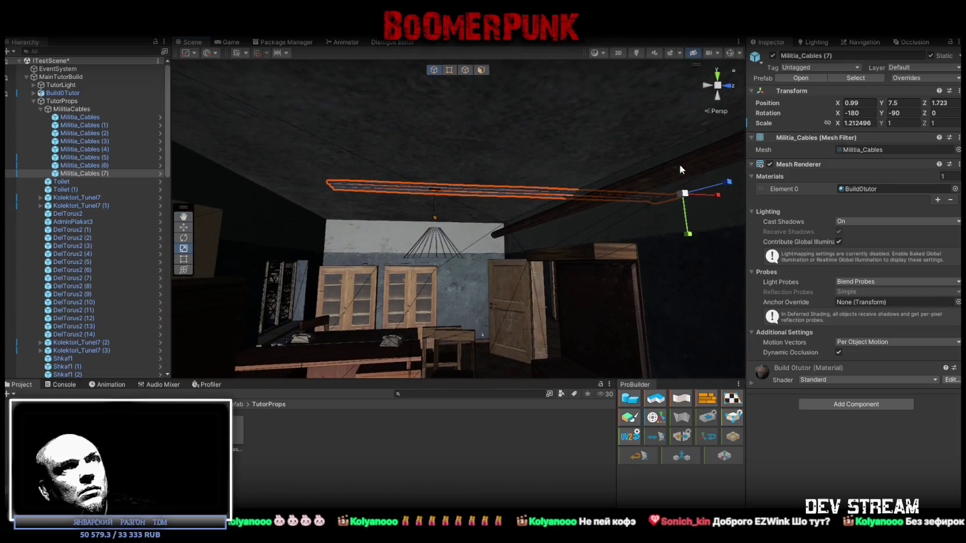
{"action": "left_click_drag", "start_coordinate": [716, 198], "coordinate": [722, 198]}
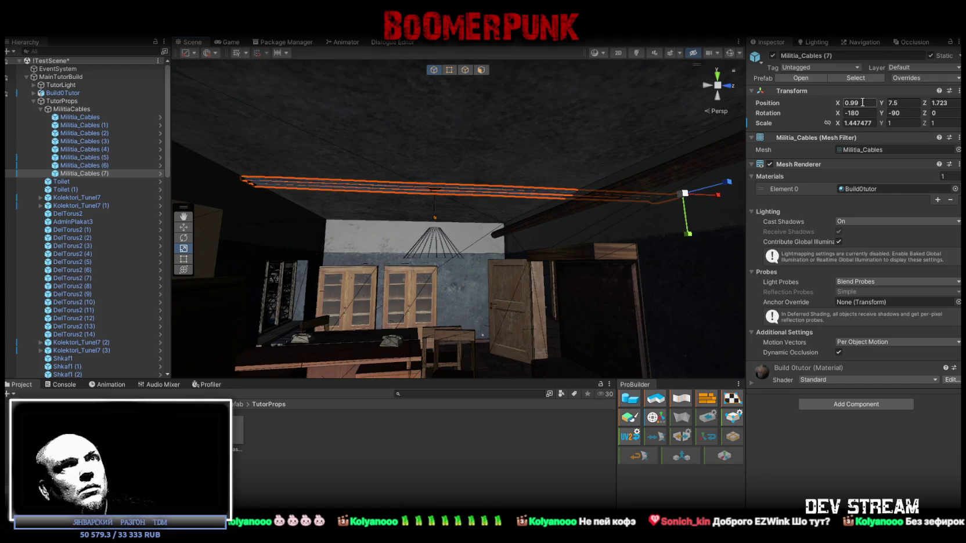
Step: Reframe Militia_Cables (7) and duplicate it as Militia_Cables (8)
{"action": "double_click", "coordinate": [87, 173]}
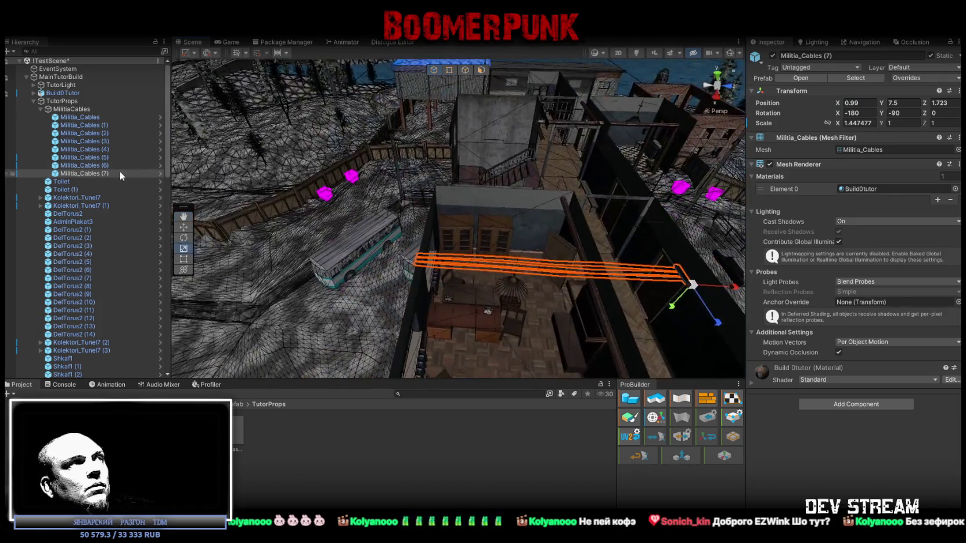
{"action": "double_click", "coordinate": [93, 175]}
{"action": "key", "text": "ctrl+d"}
Step: Slide the Militia_Cables (8) copy along the wall and rotate it to hang vertically
{"action": "left_click_drag", "start_coordinate": [572, 194], "coordinate": [580, 192]}
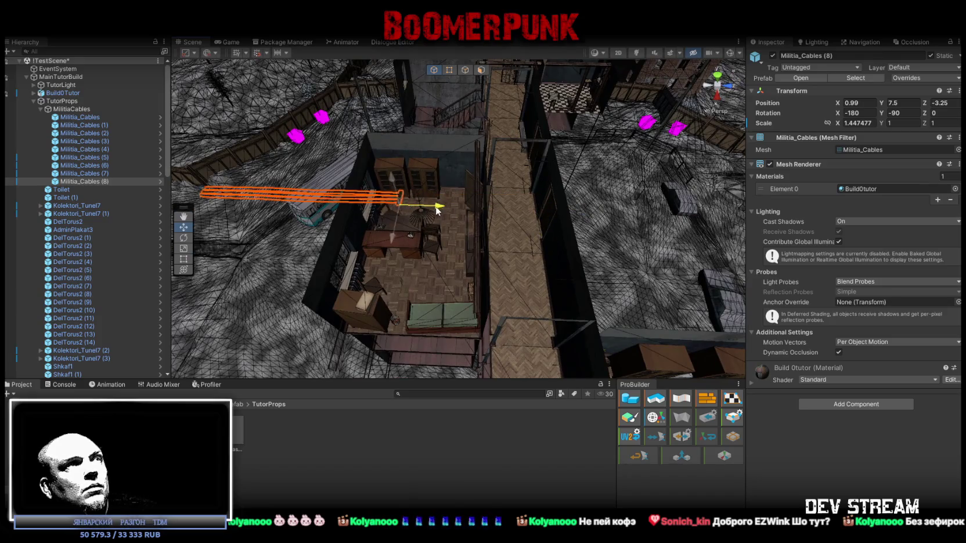
{"action": "left_click_drag", "start_coordinate": [382, 206], "coordinate": [378, 207]}
{"action": "scroll", "coordinate": [380, 203], "scroll_direction": "up", "scroll_amount": 3}
{"action": "key", "text": "e"}
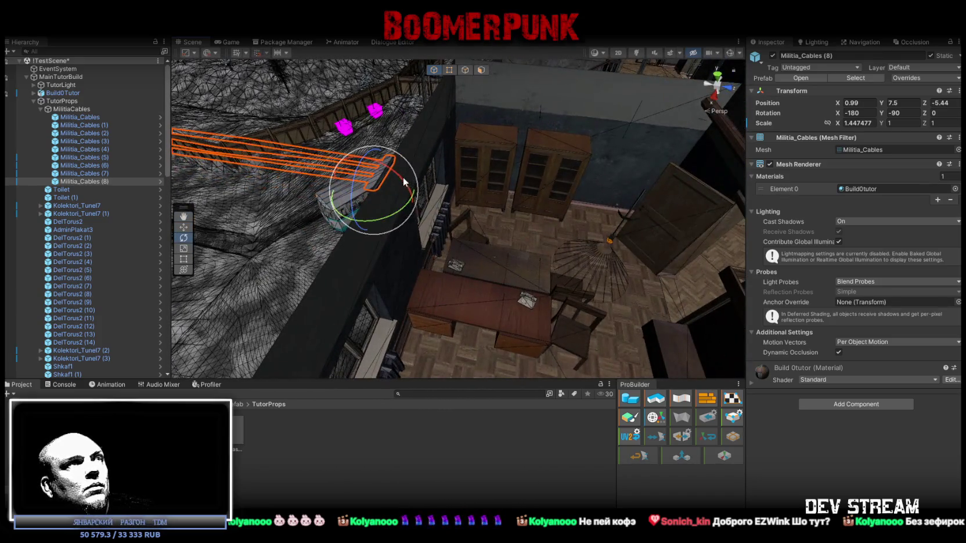
{"action": "left_click_drag", "start_coordinate": [460, 160], "coordinate": [511, 238]}
{"action": "key", "text": "w"}
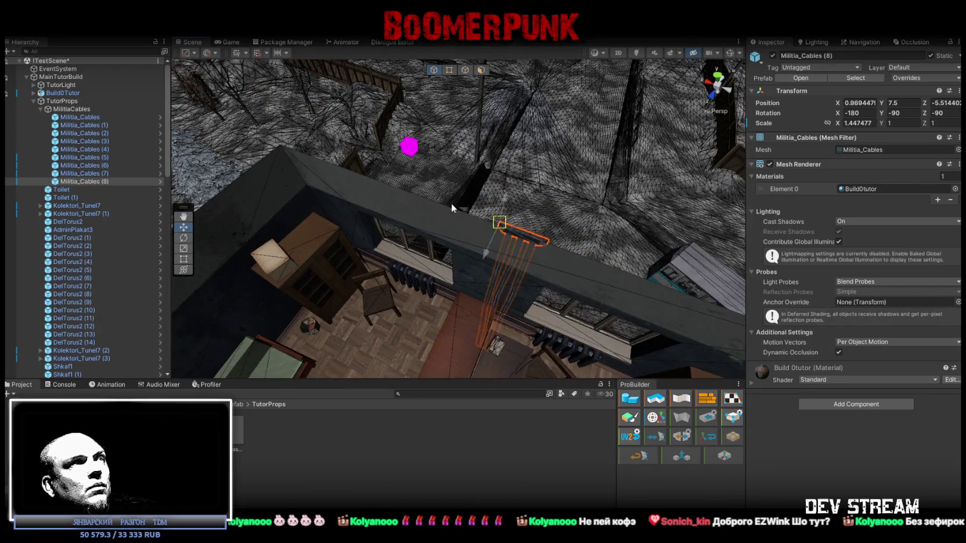
Step: Bring the view close to the office wall and select Militia_Cables (6)
{"action": "mouse_move", "coordinate": [499, 169]}
{"action": "left_mouse_down"}
{"action": "mouse_move", "coordinate": [522, 166]}
{"action": "mouse_move", "coordinate": [556, 222]}
{"action": "mouse_move", "coordinate": [528, 205]}
{"action": "mouse_move", "coordinate": [527, 143]}
{"action": "mouse_move", "coordinate": [585, 78]}
{"action": "mouse_move", "coordinate": [615, 142]}
{"action": "left_mouse_up"}
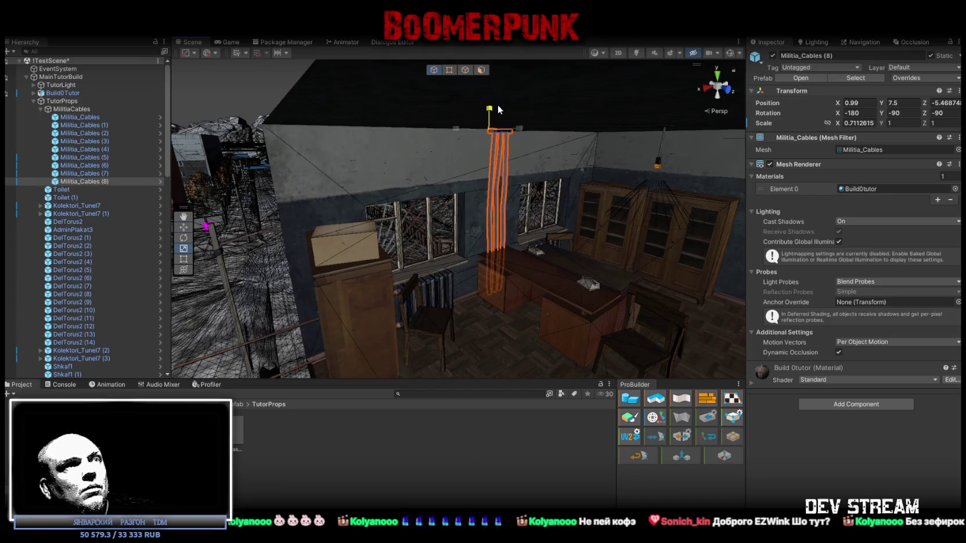
{"action": "mouse_move", "coordinate": [499, 110]}
{"action": "left_mouse_down"}
{"action": "mouse_move", "coordinate": [109, 186]}
{"action": "mouse_move", "coordinate": [143, 227]}
{"action": "mouse_move", "coordinate": [87, 260]}
{"action": "mouse_move", "coordinate": [328, 194]}
{"action": "left_mouse_up"}
{"action": "left_click", "coordinate": [414, 163]}
Step: Survey the building's rooms from above and select Militia_Cables (3)
{"action": "mouse_move", "coordinate": [414, 164]}
{"action": "left_mouse_down"}
{"action": "mouse_move", "coordinate": [446, 159]}
{"action": "mouse_move", "coordinate": [509, 177]}
{"action": "mouse_move", "coordinate": [494, 157]}
{"action": "mouse_move", "coordinate": [496, 123]}
{"action": "left_mouse_up"}
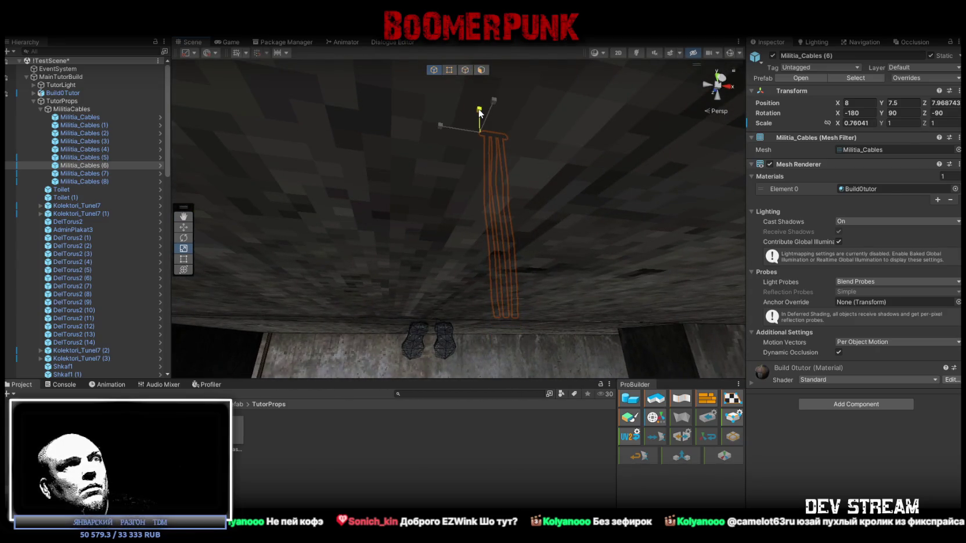
{"action": "mouse_move", "coordinate": [570, 198]}
{"action": "left_mouse_down"}
{"action": "mouse_move", "coordinate": [498, 248]}
{"action": "mouse_move", "coordinate": [568, 261]}
{"action": "left_mouse_up"}
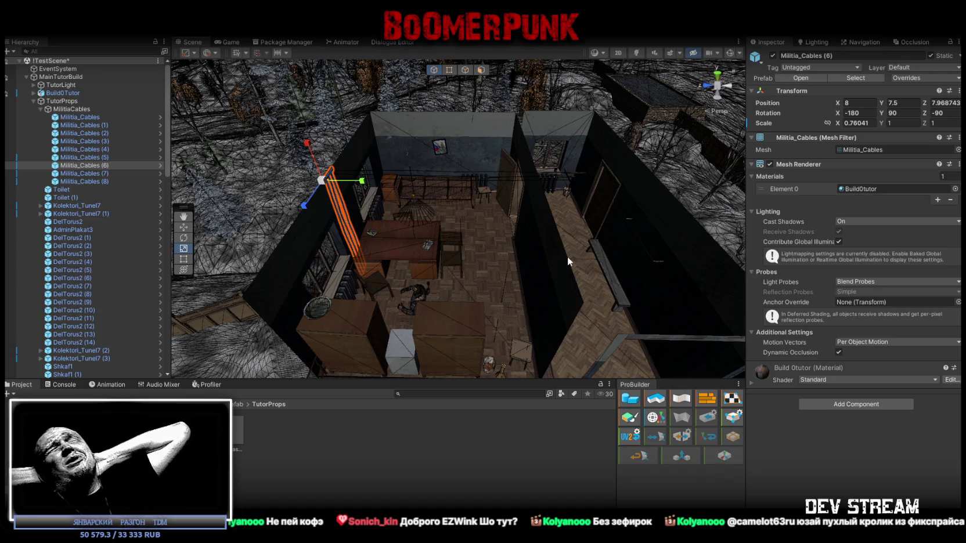
{"action": "mouse_move", "coordinate": [567, 256]}
{"action": "left_mouse_down"}
{"action": "mouse_move", "coordinate": [548, 238]}
{"action": "mouse_move", "coordinate": [745, 247]}
{"action": "left_mouse_up"}
{"action": "mouse_move", "coordinate": [482, 251]}
{"action": "left_mouse_down"}
{"action": "mouse_move", "coordinate": [430, 215]}
{"action": "mouse_move", "coordinate": [555, 263]}
{"action": "mouse_move", "coordinate": [642, 236]}
{"action": "mouse_move", "coordinate": [625, 243]}
{"action": "mouse_move", "coordinate": [614, 221]}
{"action": "mouse_move", "coordinate": [575, 222]}
{"action": "mouse_move", "coordinate": [634, 196]}
{"action": "mouse_move", "coordinate": [516, 202]}
{"action": "left_mouse_up"}
{"action": "left_click", "coordinate": [503, 212]}
{"action": "mouse_move", "coordinate": [475, 228]}
{"action": "left_mouse_down"}
{"action": "mouse_move", "coordinate": [621, 237]}
{"action": "mouse_move", "coordinate": [623, 217]}
{"action": "left_mouse_up"}
{"action": "scroll", "coordinate": [624, 256], "scroll_direction": "down", "scroll_amount": 10}
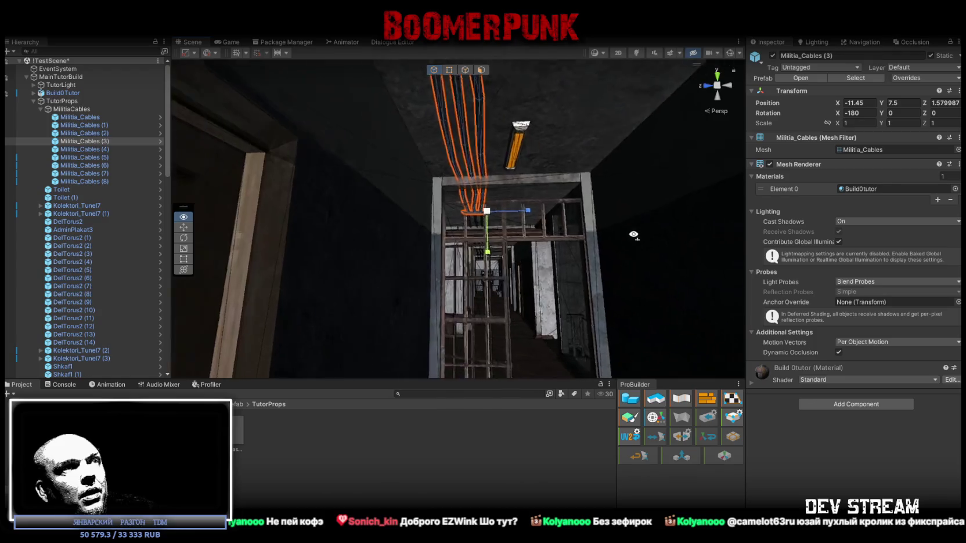
{"action": "mouse_move", "coordinate": [627, 301]}
{"action": "left_mouse_down"}
{"action": "mouse_move", "coordinate": [499, 215]}
{"action": "mouse_move", "coordinate": [436, 229]}
{"action": "mouse_move", "coordinate": [259, 209]}
{"action": "mouse_move", "coordinate": [263, 110]}
{"action": "mouse_move", "coordinate": [487, 175]}
{"action": "mouse_move", "coordinate": [620, 169]}
{"action": "mouse_move", "coordinate": [584, 141]}
{"action": "left_mouse_up"}
Step: Select Militia_Cables through Militia_Cables (4) and shift them left together
{"action": "left_click", "coordinate": [547, 109]}
{"action": "left_click", "coordinate": [547, 109]}
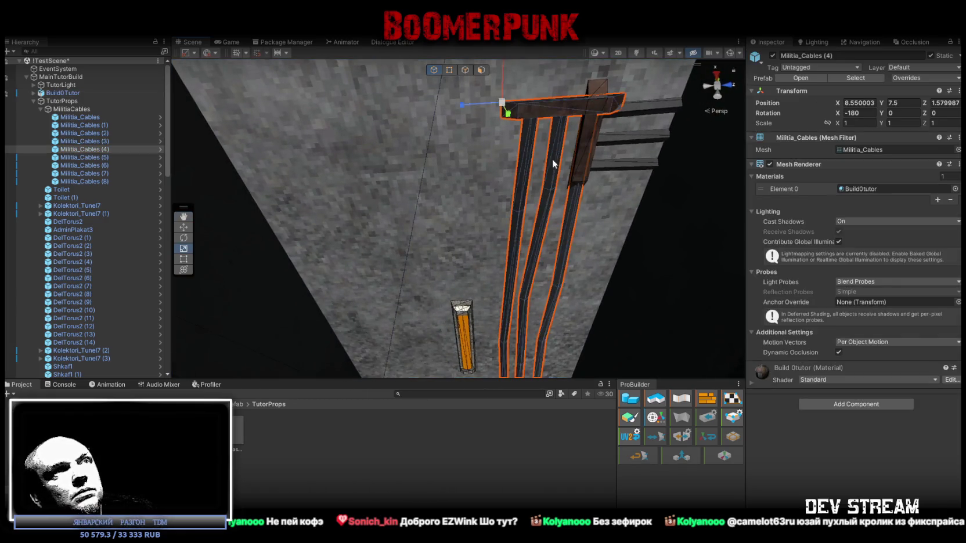
{"action": "key", "text": "f"}
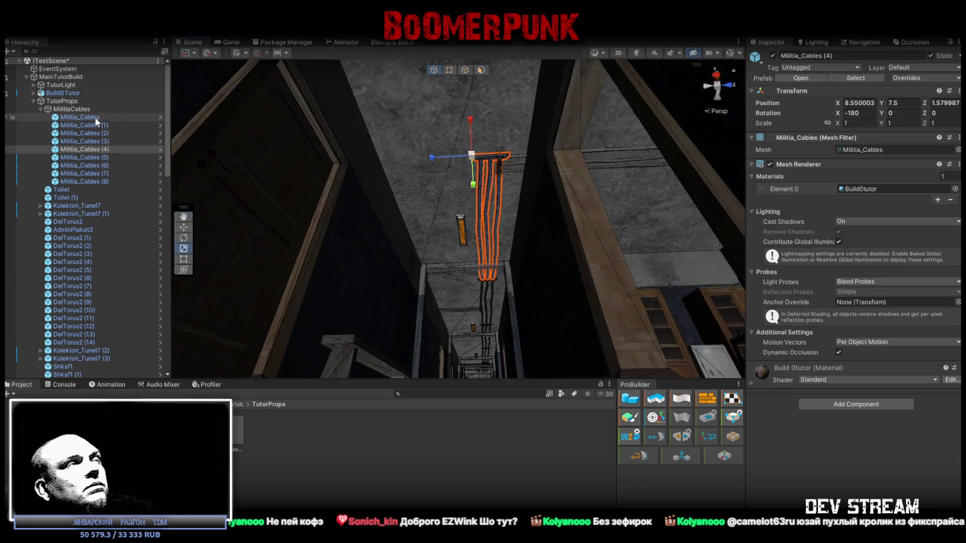
{"action": "left_click", "coordinate": [94, 117], "text": "shift"}
{"action": "key", "text": "f"}
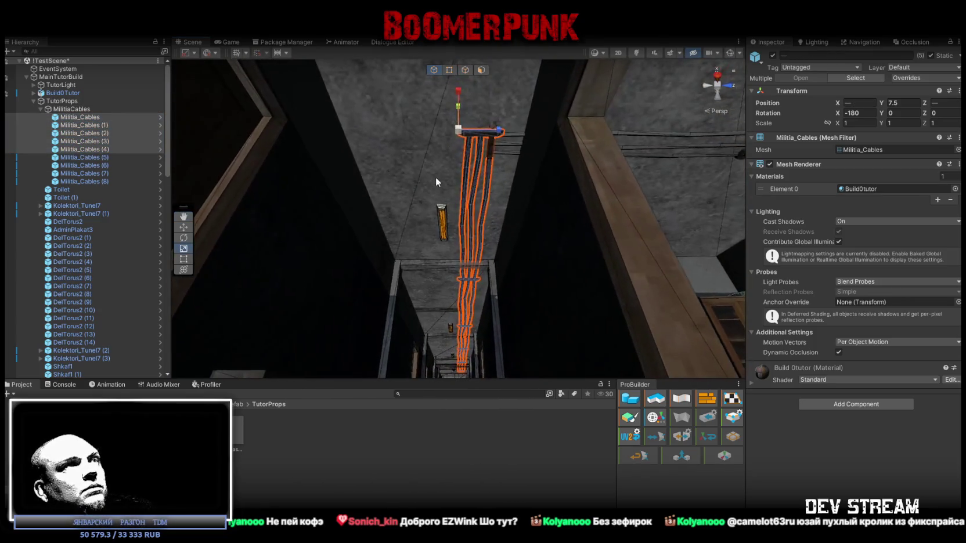
{"action": "left_click_drag", "start_coordinate": [501, 133], "coordinate": [510, 106]}
{"action": "key", "text": "w"}
{"action": "left_click_drag", "start_coordinate": [501, 161], "coordinate": [460, 162]}
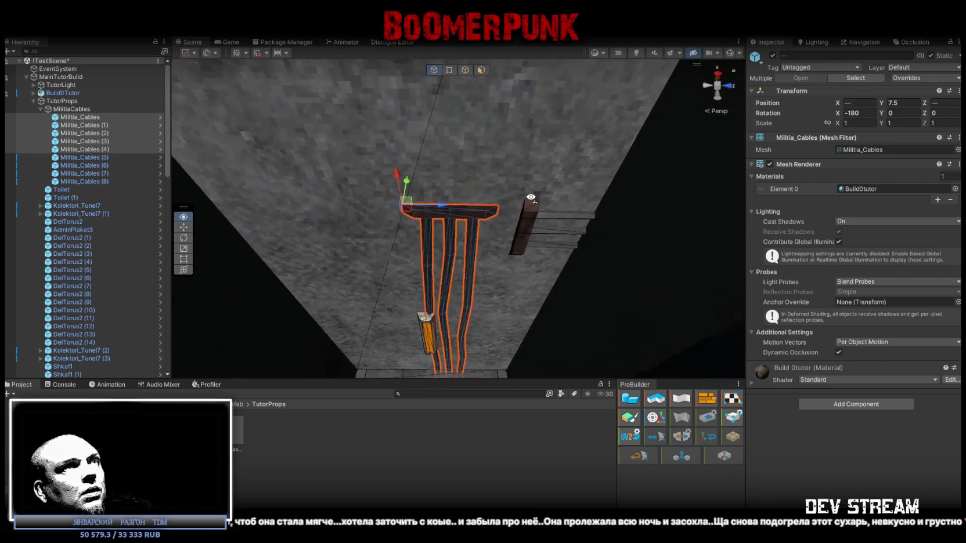
Step: Move Militia_Cables (5) and (6) along X, then nudge (5) slightly along Z
{"action": "left_click", "coordinate": [550, 225]}
{"action": "mouse_move", "coordinate": [550, 235]}
{"action": "left_mouse_down"}
{"action": "mouse_move", "coordinate": [608, 267]}
{"action": "mouse_move", "coordinate": [500, 211]}
{"action": "mouse_move", "coordinate": [621, 267]}
{"action": "mouse_move", "coordinate": [627, 252]}
{"action": "mouse_move", "coordinate": [478, 197]}
{"action": "mouse_move", "coordinate": [493, 194]}
{"action": "mouse_move", "coordinate": [492, 117]}
{"action": "mouse_move", "coordinate": [497, 201]}
{"action": "left_mouse_up"}
{"action": "left_click", "coordinate": [469, 198], "text": "shift"}
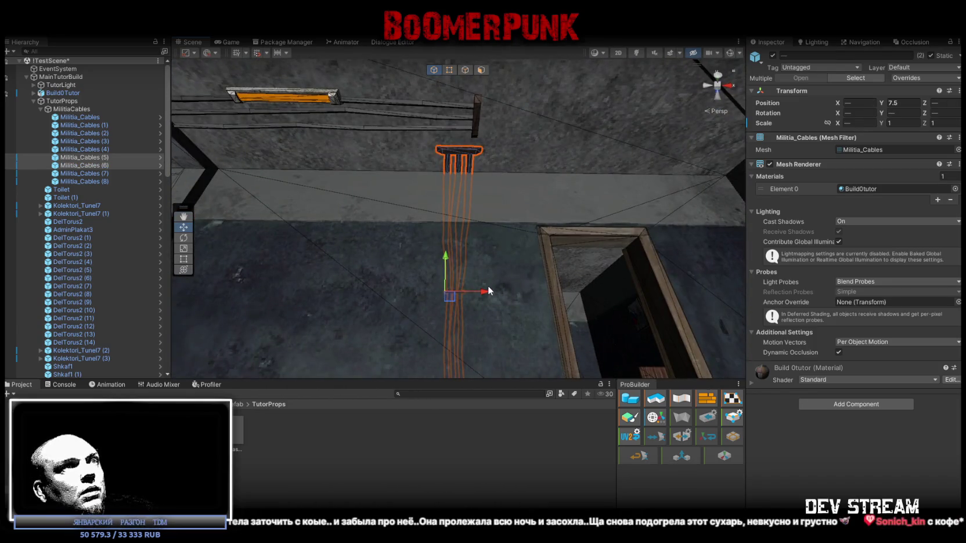
{"action": "mouse_move", "coordinate": [480, 293]}
{"action": "left_mouse_down"}
{"action": "mouse_move", "coordinate": [436, 269]}
{"action": "mouse_move", "coordinate": [394, 274]}
{"action": "mouse_move", "coordinate": [513, 285]}
{"action": "mouse_move", "coordinate": [500, 289]}
{"action": "mouse_move", "coordinate": [462, 202]}
{"action": "left_mouse_up"}
{"action": "left_click", "coordinate": [379, 136]}
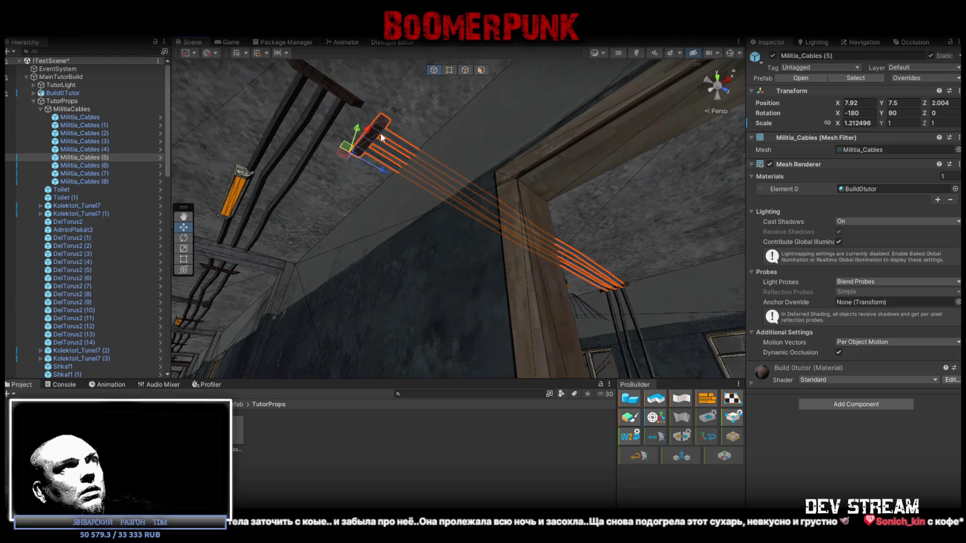
{"action": "left_click_drag", "start_coordinate": [356, 156], "coordinate": [351, 153]}
Step: Lengthen Militia_Cables (5) slightly along X
{"action": "key", "text": "r"}
{"action": "left_click_drag", "start_coordinate": [269, 107], "coordinate": [272, 109]}
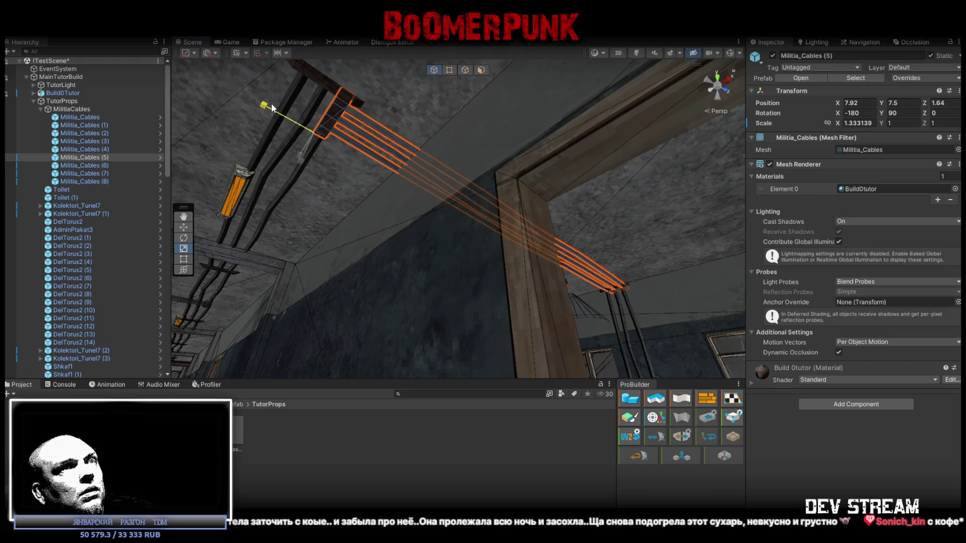
{"action": "mouse_move", "coordinate": [272, 107]}
{"action": "left_mouse_down"}
{"action": "mouse_move", "coordinate": [573, 151]}
{"action": "mouse_move", "coordinate": [533, 185]}
{"action": "mouse_move", "coordinate": [426, 192]}
{"action": "mouse_move", "coordinate": [232, 248]}
{"action": "mouse_move", "coordinate": [281, 290]}
{"action": "mouse_move", "coordinate": [357, 313]}
{"action": "mouse_move", "coordinate": [312, 161]}
{"action": "left_mouse_up"}
Step: Slide Militia_Cables (7) along Z to 1.551 so it spans the ceiling
{"action": "left_click", "coordinate": [477, 95]}
{"action": "mouse_move", "coordinate": [477, 96]}
{"action": "left_mouse_down"}
{"action": "mouse_move", "coordinate": [469, 118]}
{"action": "mouse_move", "coordinate": [554, 151]}
{"action": "left_mouse_up"}
{"action": "key", "text": "w"}
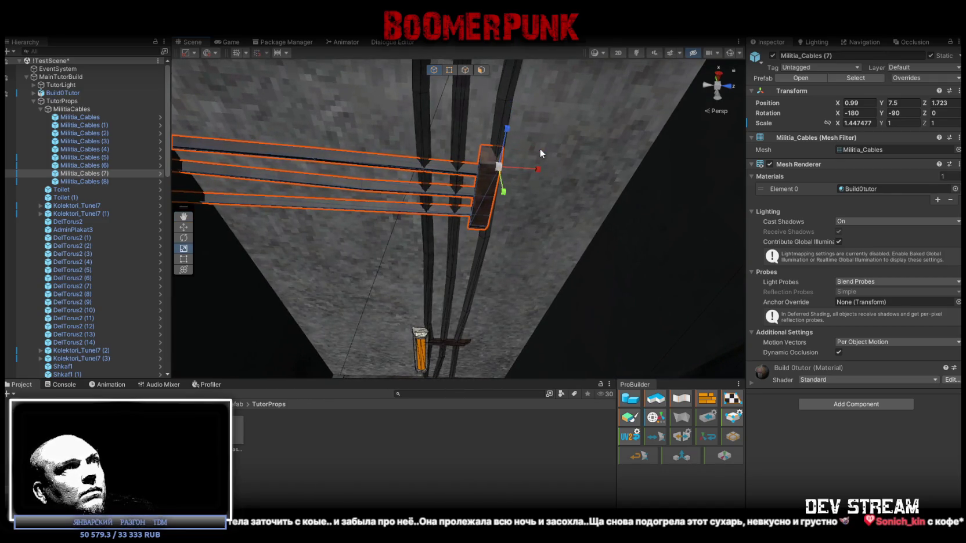
{"action": "mouse_move", "coordinate": [541, 183]}
{"action": "left_mouse_down"}
{"action": "mouse_move", "coordinate": [518, 180]}
{"action": "mouse_move", "coordinate": [345, 274]}
{"action": "mouse_move", "coordinate": [287, 209]}
{"action": "mouse_move", "coordinate": [308, 260]}
{"action": "mouse_move", "coordinate": [452, 322]}
{"action": "left_mouse_up"}
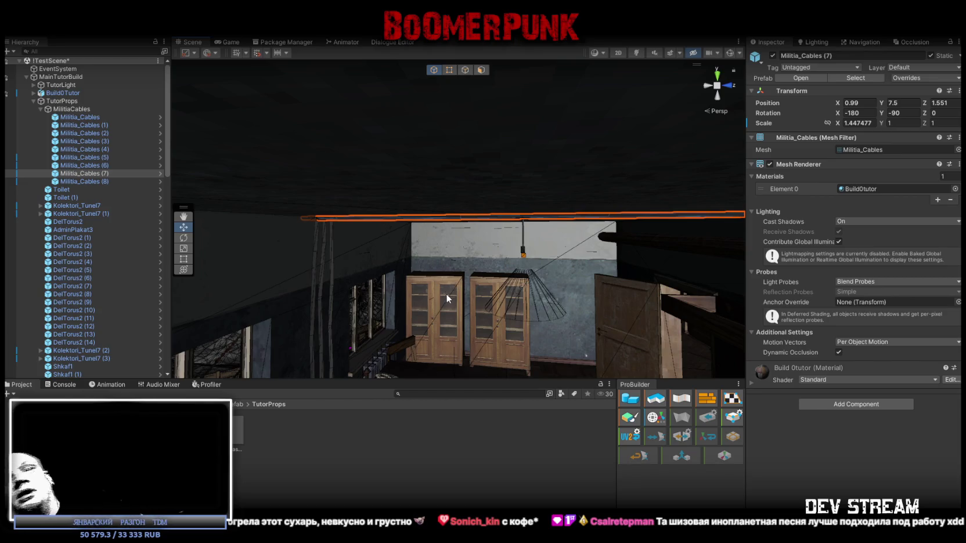
{"action": "mouse_move", "coordinate": [503, 308]}
{"action": "left_mouse_down"}
{"action": "mouse_move", "coordinate": [494, 262]}
{"action": "mouse_move", "coordinate": [520, 280]}
{"action": "mouse_move", "coordinate": [632, 244]}
{"action": "mouse_move", "coordinate": [617, 251]}
{"action": "mouse_move", "coordinate": [479, 229]}
{"action": "mouse_move", "coordinate": [578, 287]}
{"action": "mouse_move", "coordinate": [602, 278]}
{"action": "left_mouse_up"}
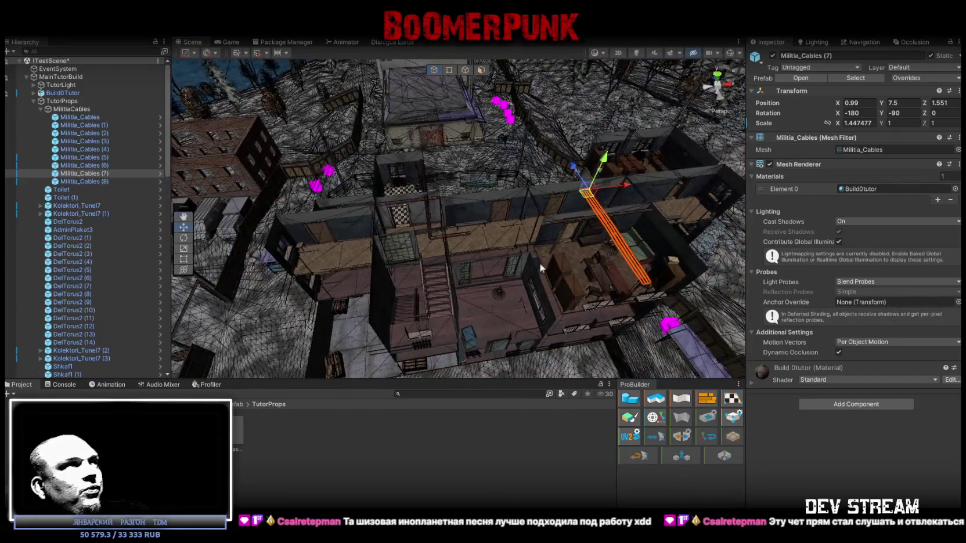
{"action": "left_click", "coordinate": [100, 188]}
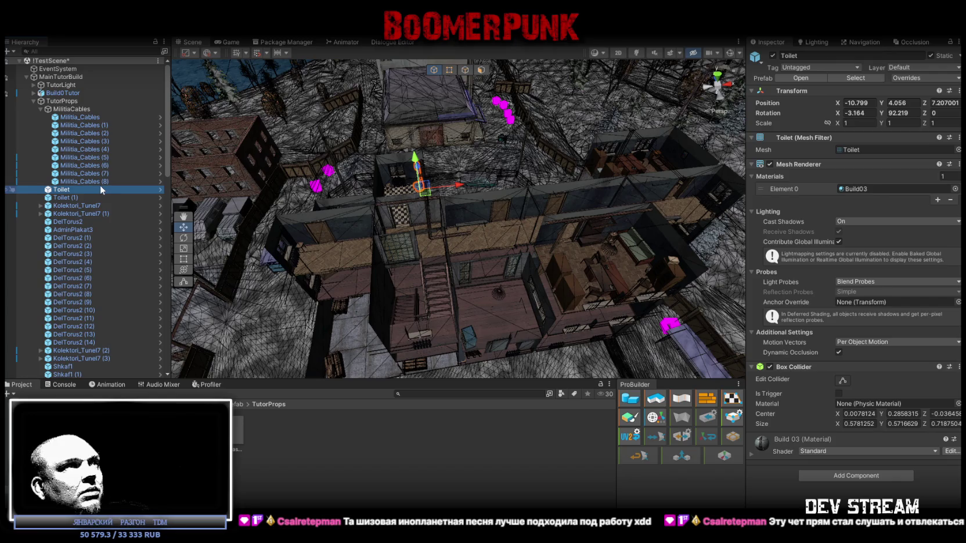
Step: Duplicate Militia_Cables (7) as Militia_Cables (9) and place it along the corridor
{"action": "key", "text": "f"}
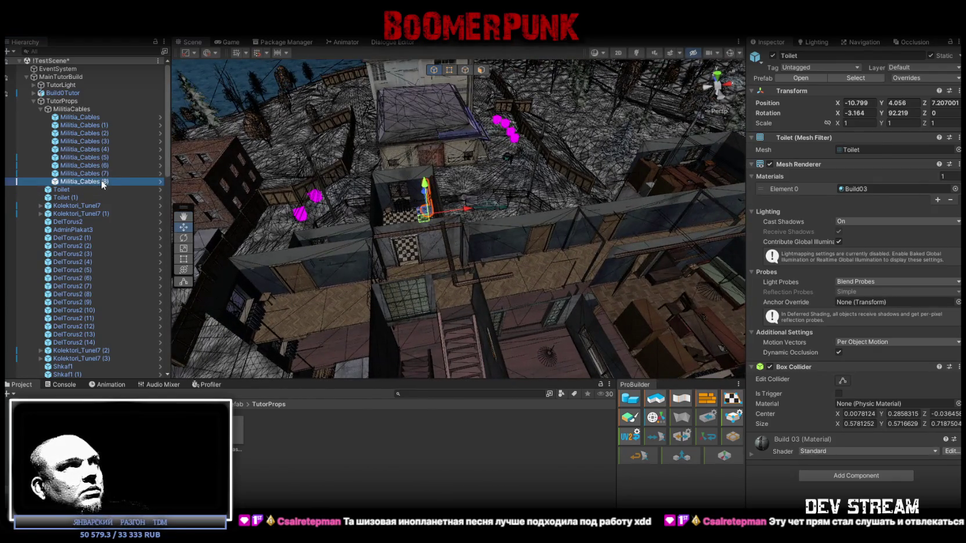
{"action": "double_click", "coordinate": [102, 181]}
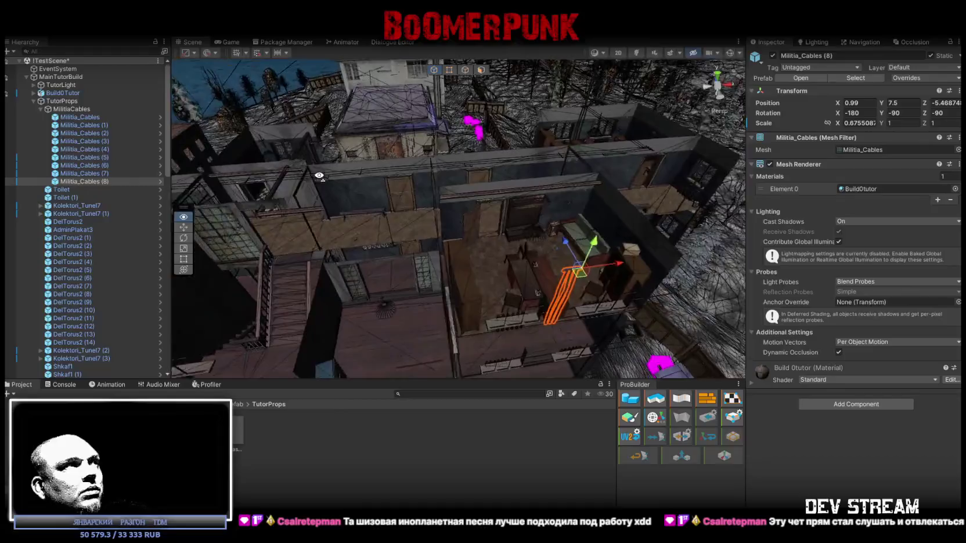
{"action": "left_click", "coordinate": [105, 175]}
{"action": "mouse_move", "coordinate": [397, 187]}
{"action": "left_mouse_down"}
{"action": "mouse_move", "coordinate": [619, 145]}
{"action": "mouse_move", "coordinate": [502, 172]}
{"action": "mouse_move", "coordinate": [462, 235]}
{"action": "mouse_move", "coordinate": [687, 199]}
{"action": "mouse_move", "coordinate": [408, 117]}
{"action": "mouse_move", "coordinate": [476, 149]}
{"action": "mouse_move", "coordinate": [514, 225]}
{"action": "mouse_move", "coordinate": [564, 143]}
{"action": "left_mouse_up"}
{"action": "key", "text": "ctrl+d"}
{"action": "key", "text": "e"}
{"action": "mouse_move", "coordinate": [412, 174]}
{"action": "left_mouse_down"}
{"action": "mouse_move", "coordinate": [487, 179]}
{"action": "mouse_move", "coordinate": [468, 190]}
{"action": "mouse_move", "coordinate": [566, 181]}
{"action": "mouse_move", "coordinate": [547, 169]}
{"action": "mouse_move", "coordinate": [527, 170]}
{"action": "mouse_move", "coordinate": [508, 306]}
{"action": "mouse_move", "coordinate": [568, 226]}
{"action": "mouse_move", "coordinate": [592, 214]}
{"action": "mouse_move", "coordinate": [514, 235]}
{"action": "mouse_move", "coordinate": [530, 272]}
{"action": "mouse_move", "coordinate": [575, 219]}
{"action": "mouse_move", "coordinate": [599, 210]}
{"action": "mouse_move", "coordinate": [582, 275]}
{"action": "mouse_move", "coordinate": [531, 238]}
{"action": "mouse_move", "coordinate": [372, 253]}
{"action": "left_mouse_up"}
{"action": "key", "text": "r"}
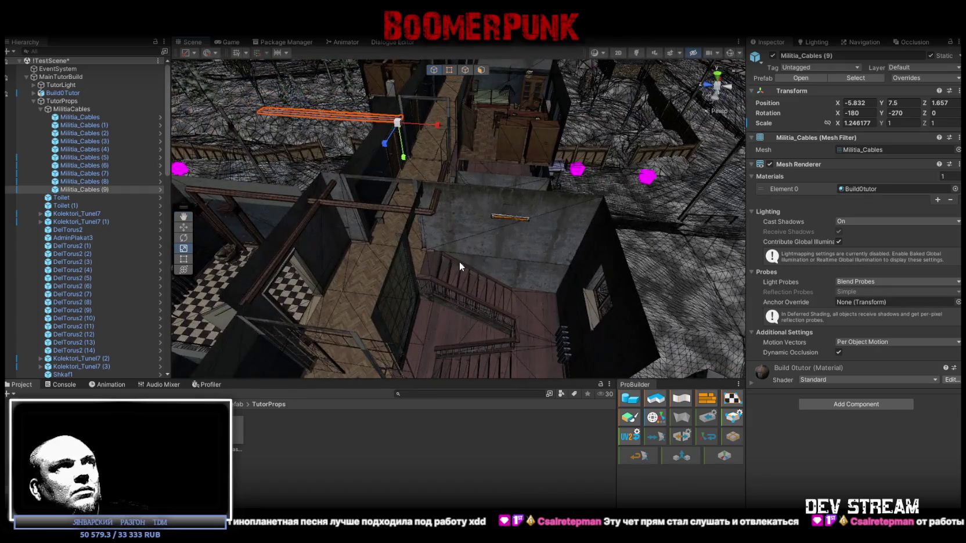
Step: Add Militia_Cables (10) hanging down the stairwell wall at X -9.37, Y 6.2, Z -2.67
{"action": "key", "text": "ctrl+d"}
{"action": "mouse_move", "coordinate": [404, 133]}
{"action": "left_mouse_down"}
{"action": "mouse_move", "coordinate": [568, 253]}
{"action": "mouse_move", "coordinate": [474, 275]}
{"action": "mouse_move", "coordinate": [399, 277]}
{"action": "mouse_move", "coordinate": [498, 234]}
{"action": "left_mouse_up"}
{"action": "key", "text": "e"}
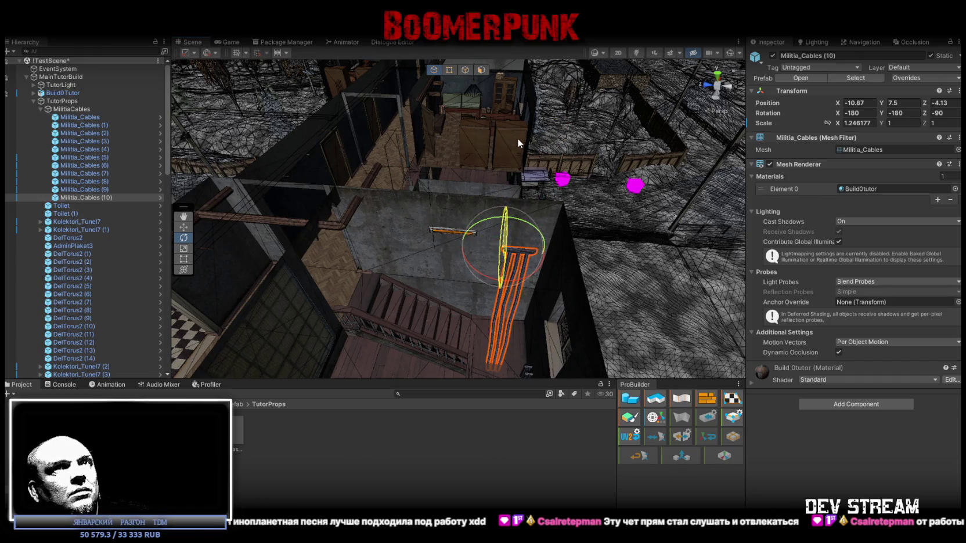
{"action": "mouse_move", "coordinate": [518, 116]}
{"action": "left_mouse_down"}
{"action": "mouse_move", "coordinate": [509, 130]}
{"action": "mouse_move", "coordinate": [536, 249]}
{"action": "mouse_move", "coordinate": [538, 196]}
{"action": "left_mouse_up"}
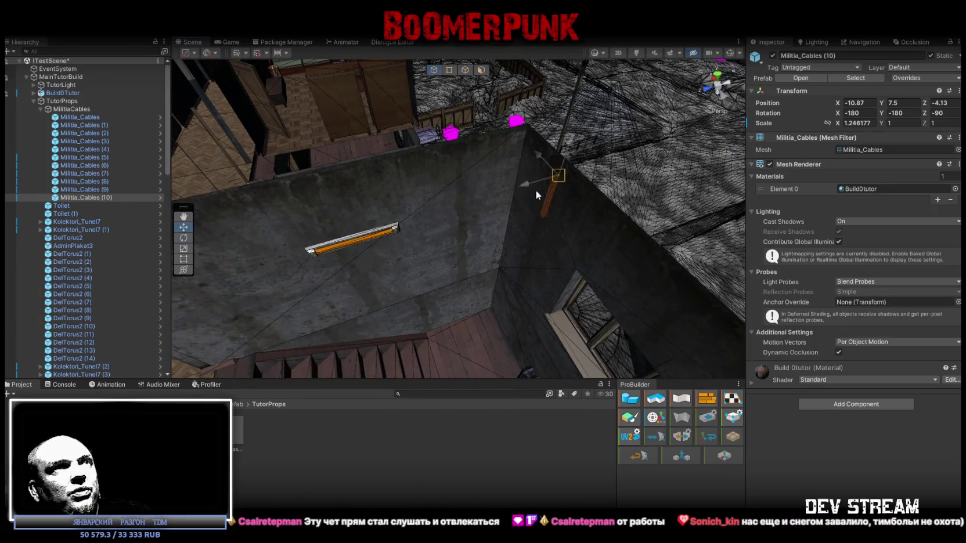
{"action": "left_click_drag", "start_coordinate": [529, 127], "coordinate": [529, 126]}
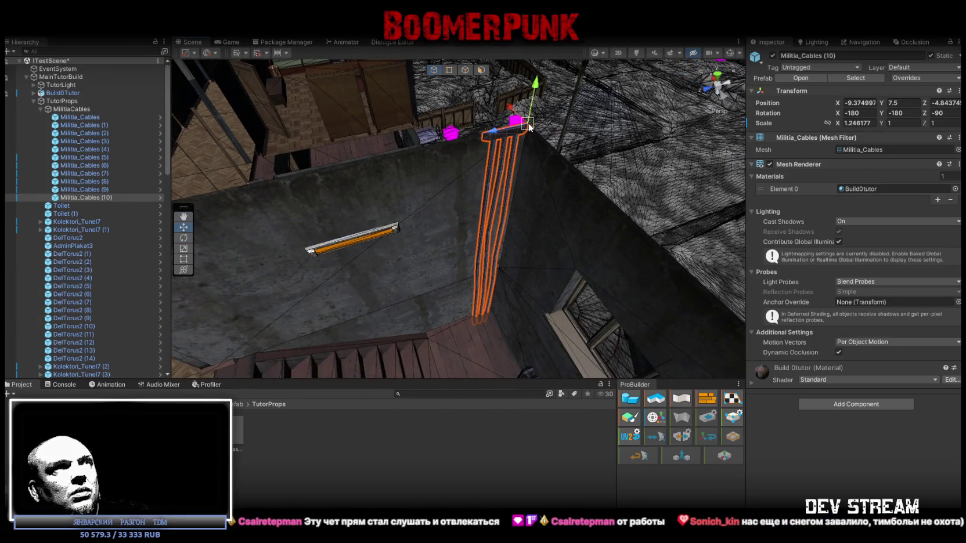
{"action": "mouse_move", "coordinate": [473, 138]}
{"action": "left_mouse_down"}
{"action": "mouse_move", "coordinate": [325, 220]}
{"action": "mouse_move", "coordinate": [316, 235]}
{"action": "mouse_move", "coordinate": [386, 243]}
{"action": "mouse_move", "coordinate": [464, 203]}
{"action": "mouse_move", "coordinate": [467, 172]}
{"action": "left_mouse_up"}
{"action": "scroll", "coordinate": [462, 234], "scroll_direction": "up", "scroll_amount": 3}
{"action": "left_click_drag", "start_coordinate": [391, 183], "coordinate": [395, 213]}
{"action": "mouse_move", "coordinate": [394, 210]}
{"action": "left_mouse_down"}
{"action": "mouse_move", "coordinate": [435, 217]}
{"action": "mouse_move", "coordinate": [488, 407]}
{"action": "mouse_move", "coordinate": [531, 396]}
{"action": "mouse_move", "coordinate": [556, 332]}
{"action": "mouse_move", "coordinate": [614, 323]}
{"action": "mouse_move", "coordinate": [610, 302]}
{"action": "mouse_move", "coordinate": [616, 314]}
{"action": "left_mouse_up"}
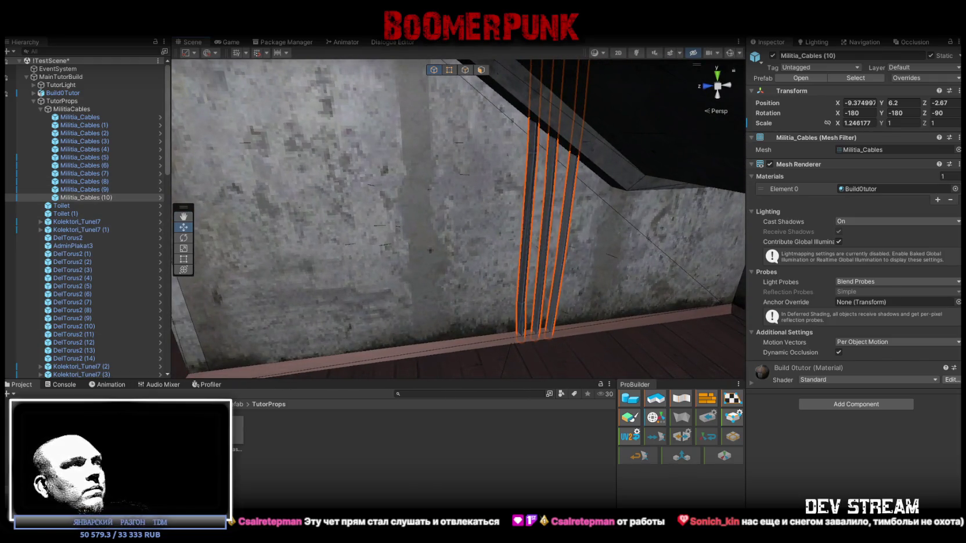
{"action": "scroll", "coordinate": [83, 223], "scroll_direction": "down", "scroll_amount": 15}
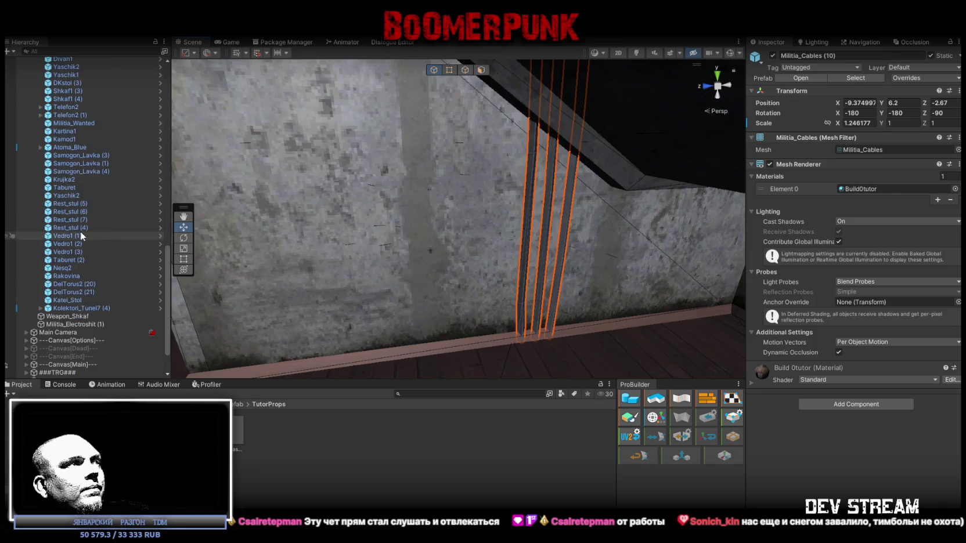
Step: Rename the box Militia_Electroshit, save it as a prefab asset, and delete the scene copy
{"action": "scroll", "coordinate": [81, 231], "scroll_direction": "down", "scroll_amount": 2}
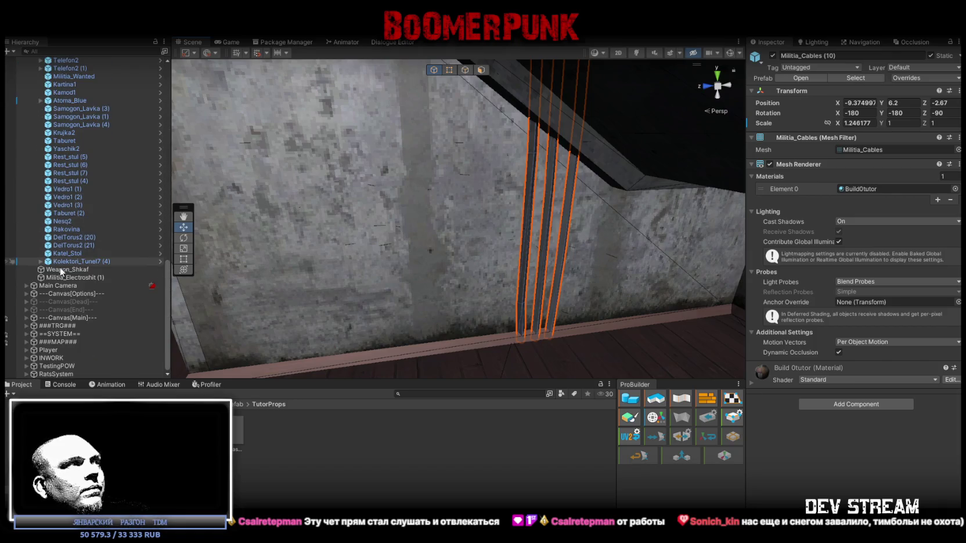
{"action": "left_click", "coordinate": [93, 277]}
{"action": "left_click", "coordinate": [113, 276]}
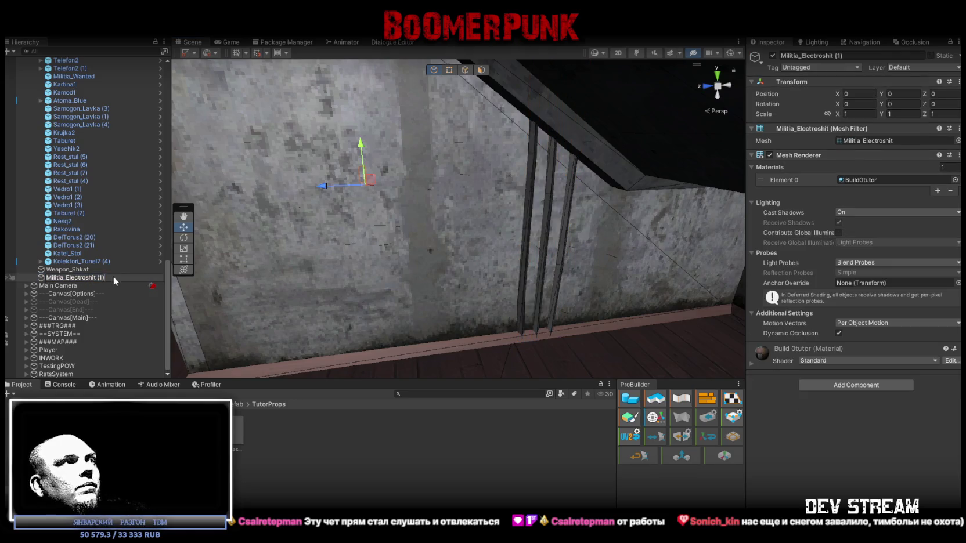
{"action": "key", "text": "Return"}
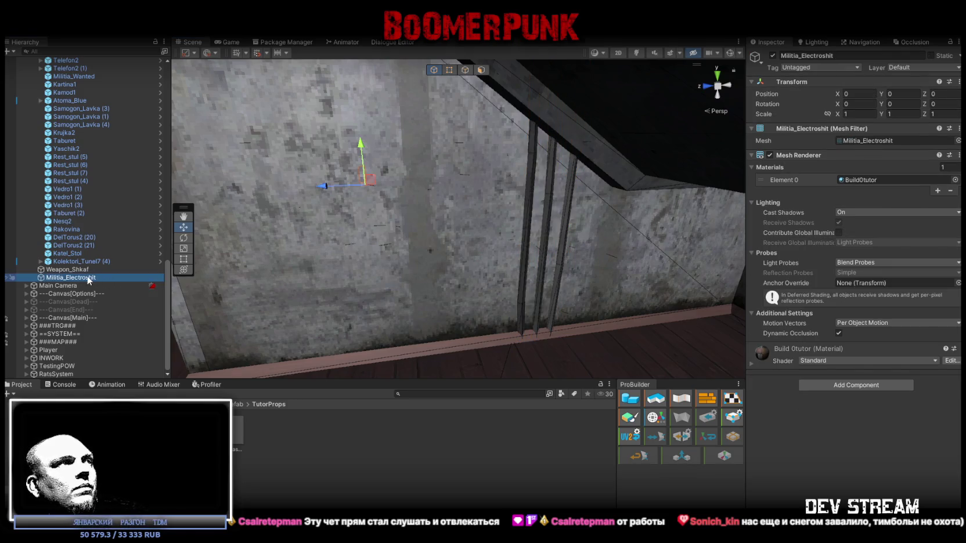
{"action": "left_click_drag", "start_coordinate": [268, 393], "coordinate": [295, 465]}
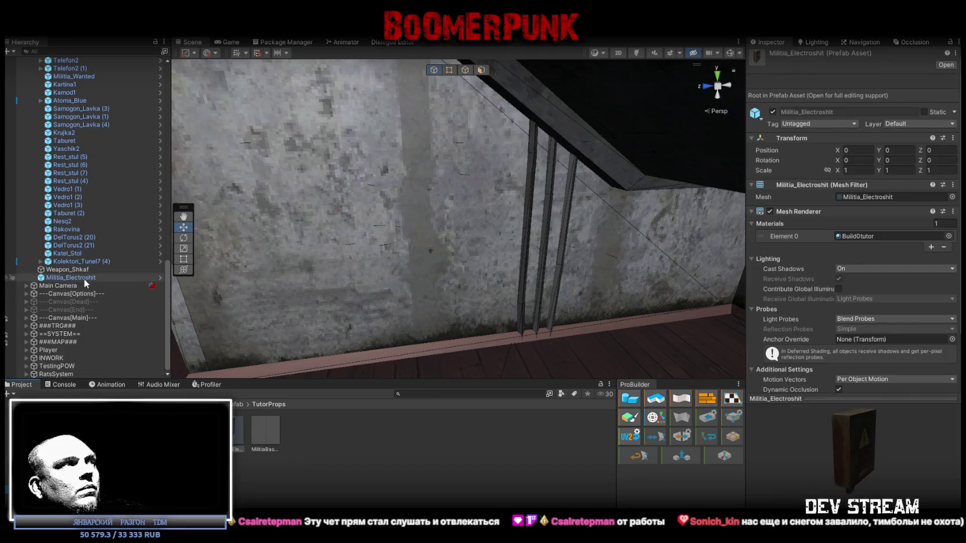
{"action": "left_click", "coordinate": [78, 277]}
{"action": "key", "text": "Delete"}
Step: Set the MilitiaBase_Tubes_Small prefab's position to 0, 0, 0 and drag Militia_Electroshit into the scene
{"action": "left_click", "coordinate": [240, 430]}
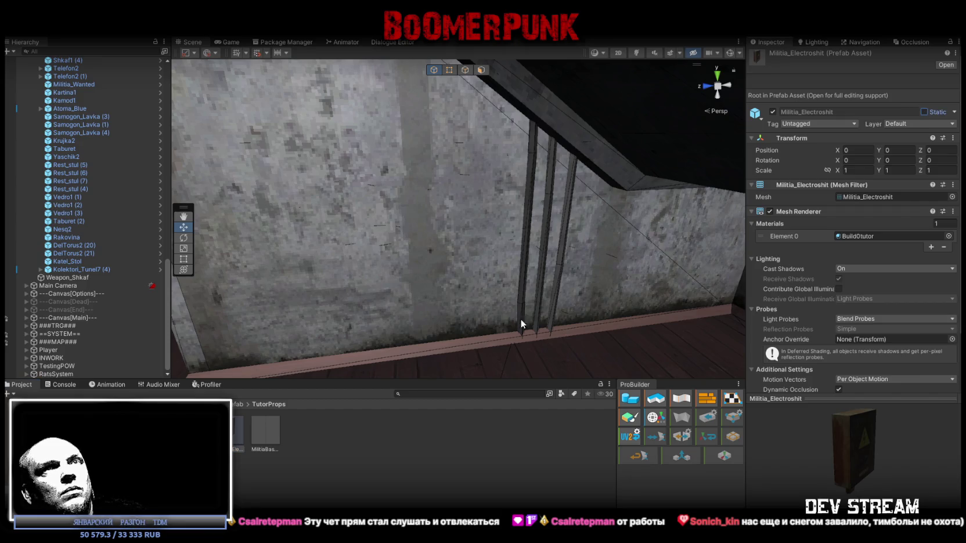
{"action": "left_click", "coordinate": [203, 429]}
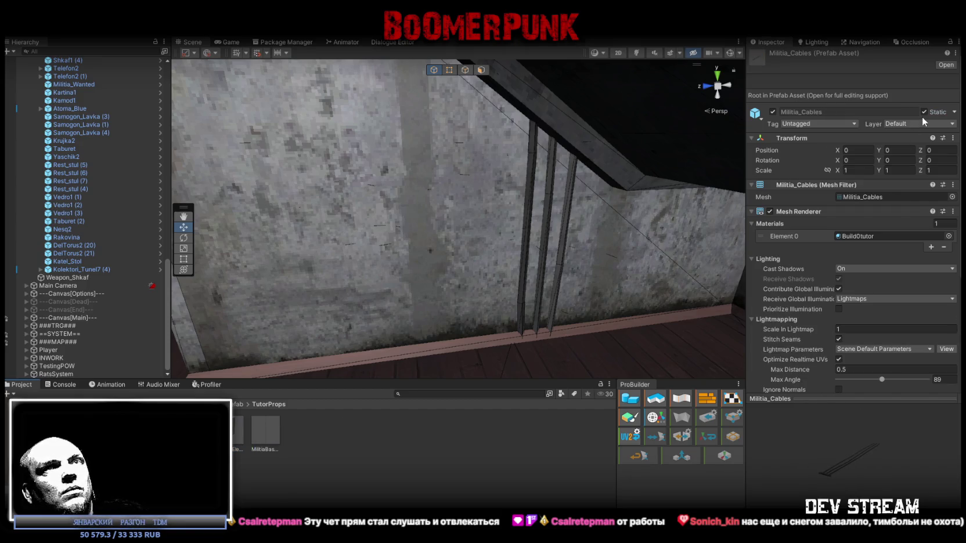
{"action": "left_click", "coordinate": [271, 432]}
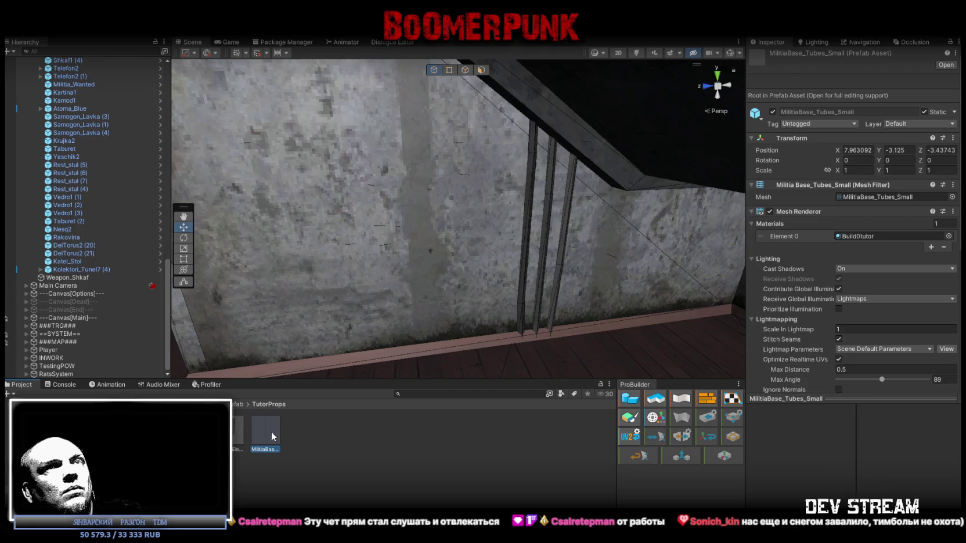
{"action": "left_click", "coordinate": [850, 173]}
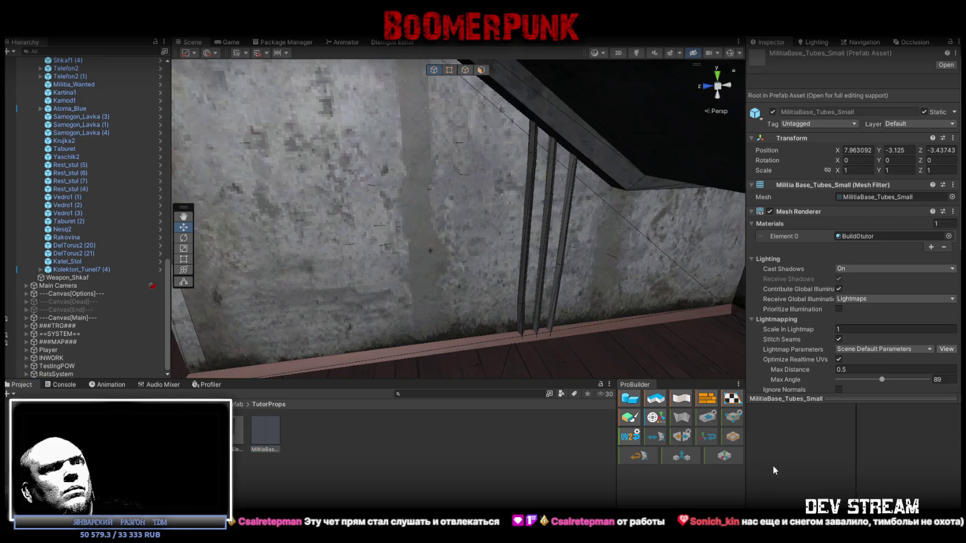
{"action": "left_click", "coordinate": [867, 151]}
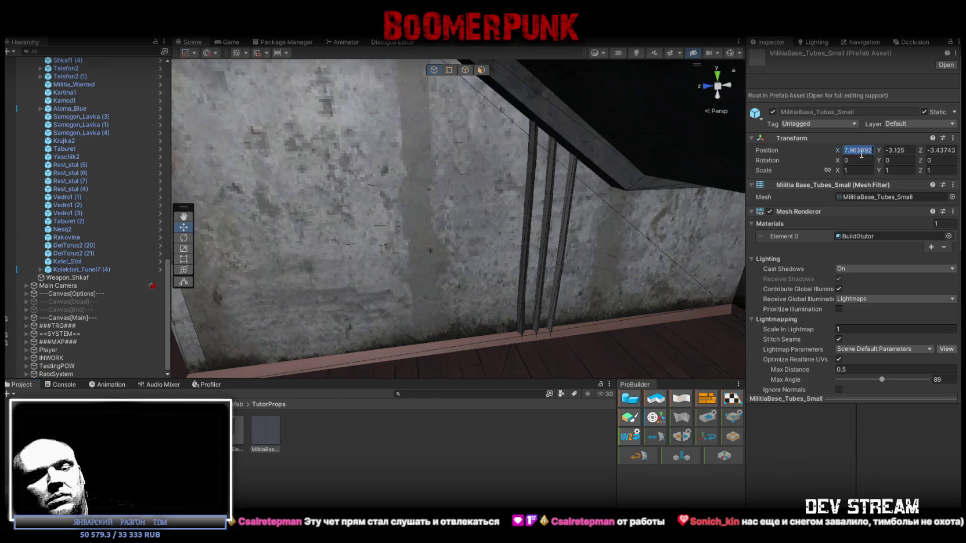
{"action": "type", "text": "0"}
{"action": "key", "text": "BackSpace"}
{"action": "type", "text": "00"}
{"action": "left_click", "coordinate": [908, 149]}
{"action": "type", "text": "0"}
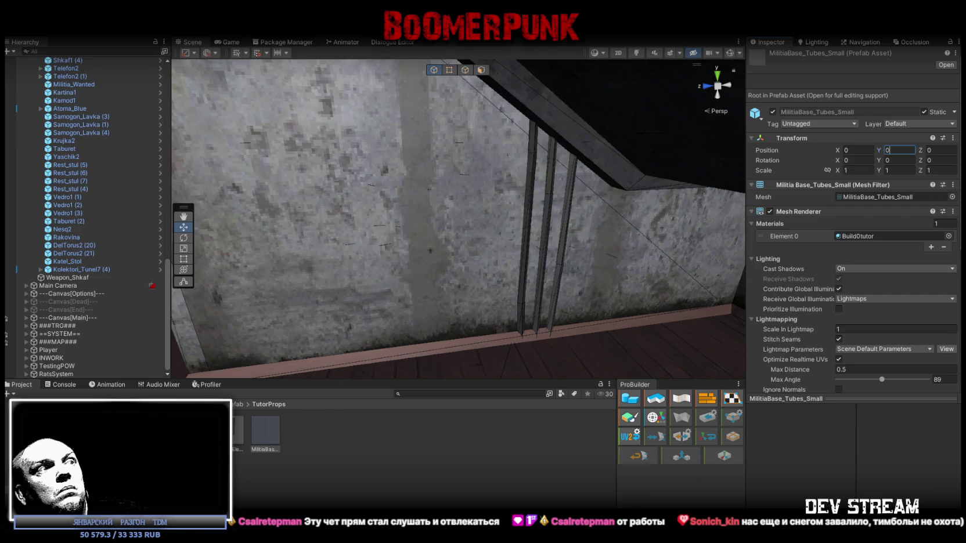
{"action": "left_click_drag", "start_coordinate": [265, 429], "coordinate": [542, 323]}
Step: Parent the Militia_Electroshit box to MilitiaCables, rotate it to Y -90, and raise it to Y 1.061
{"action": "key", "text": "f"}
{"action": "left_click_drag", "start_coordinate": [77, 65], "coordinate": [87, 105]}
{"action": "key", "text": "e"}
{"action": "key", "text": "f"}
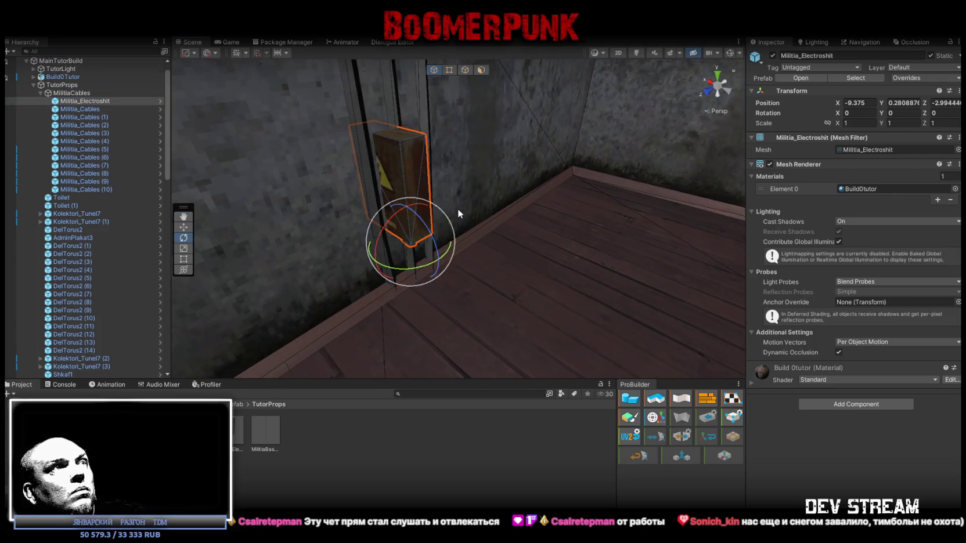
{"action": "mouse_move", "coordinate": [442, 255]}
{"action": "left_mouse_down"}
{"action": "mouse_move", "coordinate": [537, 245]}
{"action": "mouse_move", "coordinate": [498, 203]}
{"action": "mouse_move", "coordinate": [486, 206]}
{"action": "left_mouse_up"}
{"action": "key", "text": "w"}
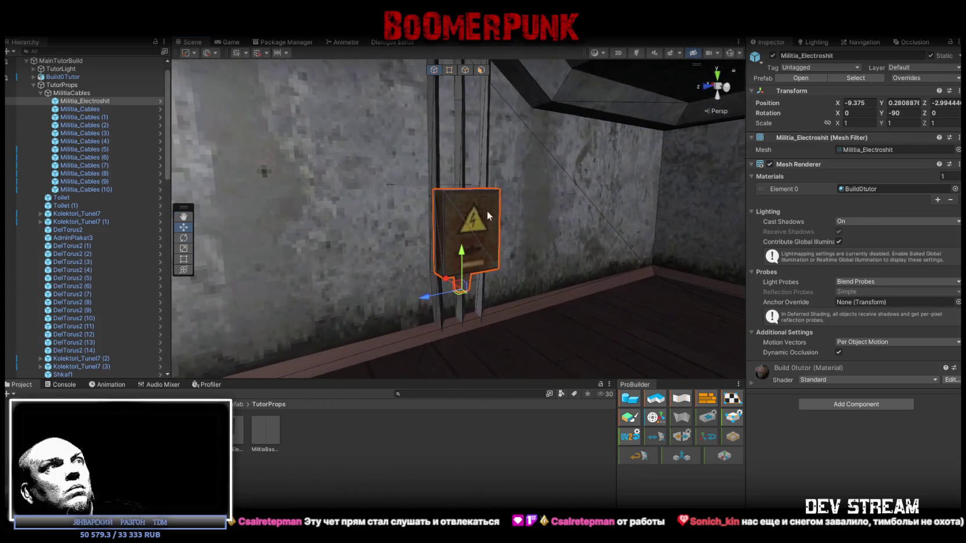
{"action": "mouse_move", "coordinate": [467, 280]}
{"action": "left_mouse_down"}
{"action": "mouse_move", "coordinate": [459, 173]}
{"action": "mouse_move", "coordinate": [406, 233]}
{"action": "mouse_move", "coordinate": [445, 270]}
{"action": "left_mouse_up"}
{"action": "scroll", "coordinate": [412, 233], "scroll_direction": "up", "scroll_amount": 5}
{"action": "scroll", "coordinate": [415, 241], "scroll_direction": "down", "scroll_amount": 5}
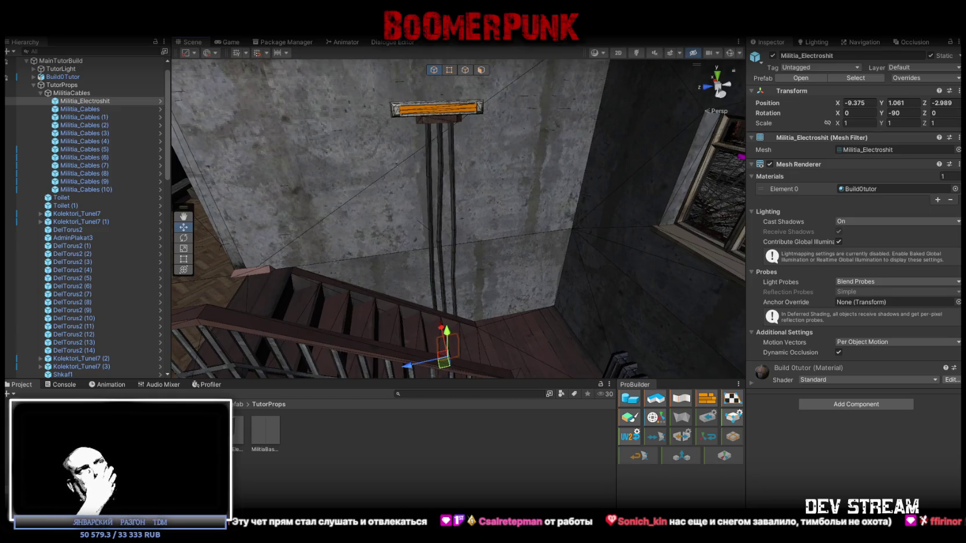
{"action": "left_click", "coordinate": [355, 373]}
{"action": "type", "text": "5"}
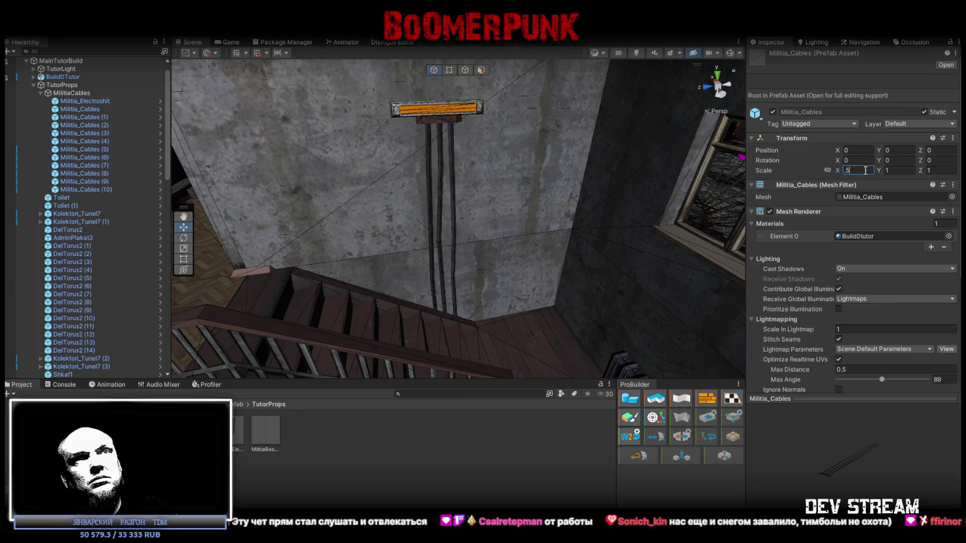
Step: Set the Militia_Cables prefab scale to Z 0.5 with X restored to 1
{"action": "key", "text": "Return"}
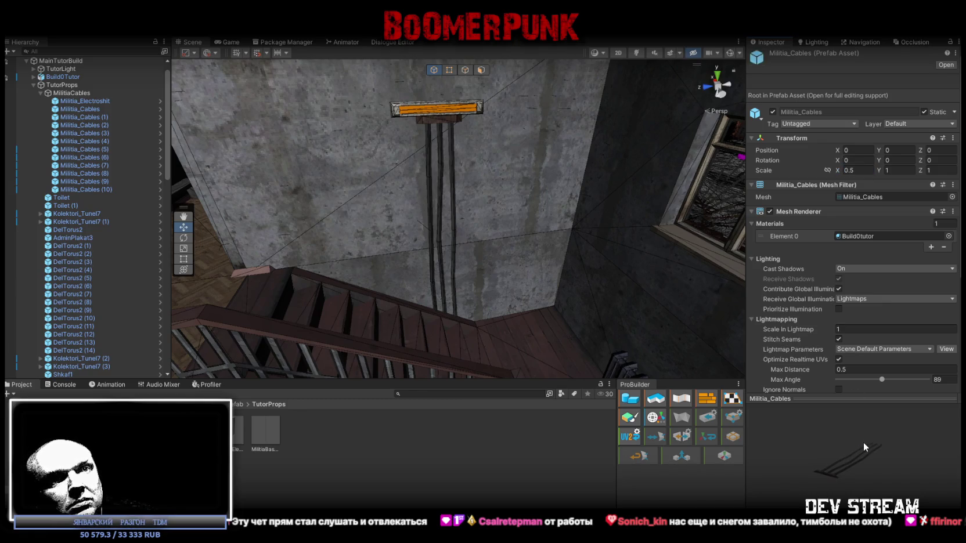
{"action": "double_click", "coordinate": [857, 170]}
{"action": "type", "text": "1"}
{"action": "key", "text": "Return"}
{"action": "type", "text": ".5"}
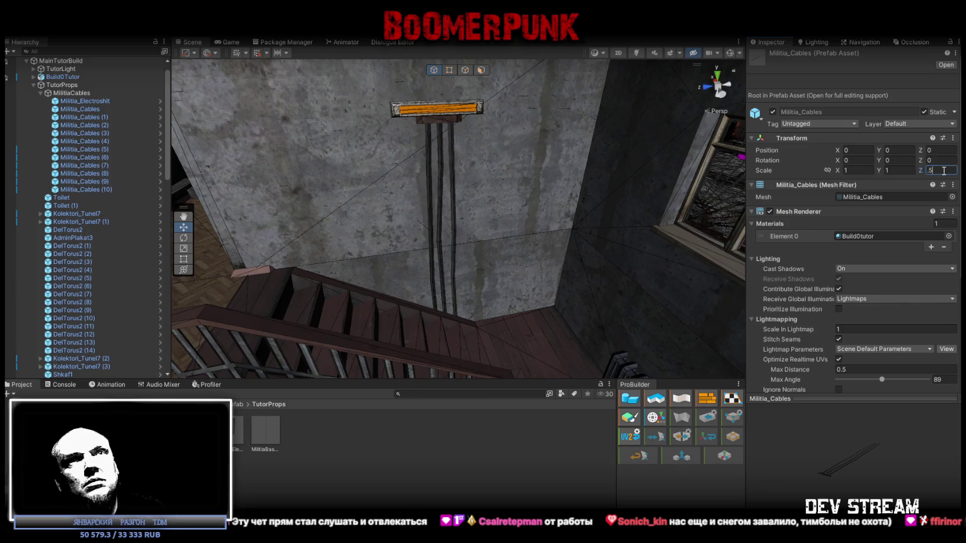
{"action": "key", "text": "Return"}
Step: Select Militia_Cables (10) and shift it sideways to Z -2.835
{"action": "left_click_drag", "start_coordinate": [516, 194], "coordinate": [426, 161]}
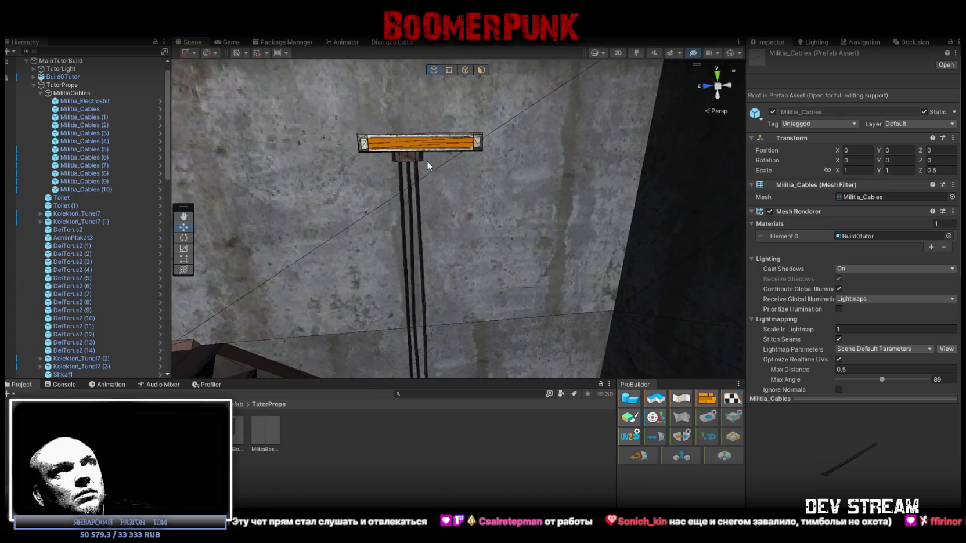
{"action": "left_click", "coordinate": [427, 165]}
{"action": "mouse_move", "coordinate": [354, 149]}
{"action": "left_mouse_down"}
{"action": "mouse_move", "coordinate": [367, 154]}
{"action": "mouse_move", "coordinate": [364, 172]}
{"action": "mouse_move", "coordinate": [349, 105]}
{"action": "mouse_move", "coordinate": [244, 97]}
{"action": "mouse_move", "coordinate": [315, 53]}
{"action": "mouse_move", "coordinate": [401, 160]}
{"action": "mouse_move", "coordinate": [454, 121]}
{"action": "mouse_move", "coordinate": [459, 226]}
{"action": "mouse_move", "coordinate": [466, 110]}
{"action": "mouse_move", "coordinate": [464, 145]}
{"action": "mouse_move", "coordinate": [574, 220]}
{"action": "mouse_move", "coordinate": [637, 200]}
{"action": "mouse_move", "coordinate": [239, 211]}
{"action": "mouse_move", "coordinate": [412, 255]}
{"action": "mouse_move", "coordinate": [382, 140]}
{"action": "mouse_move", "coordinate": [415, 203]}
{"action": "left_mouse_up"}
Step: Nudge Militia_Cables (5) to meet the ceiling cables, then switch to the YouTube browser
{"action": "left_click", "coordinate": [419, 116]}
{"action": "left_click", "coordinate": [430, 175]}
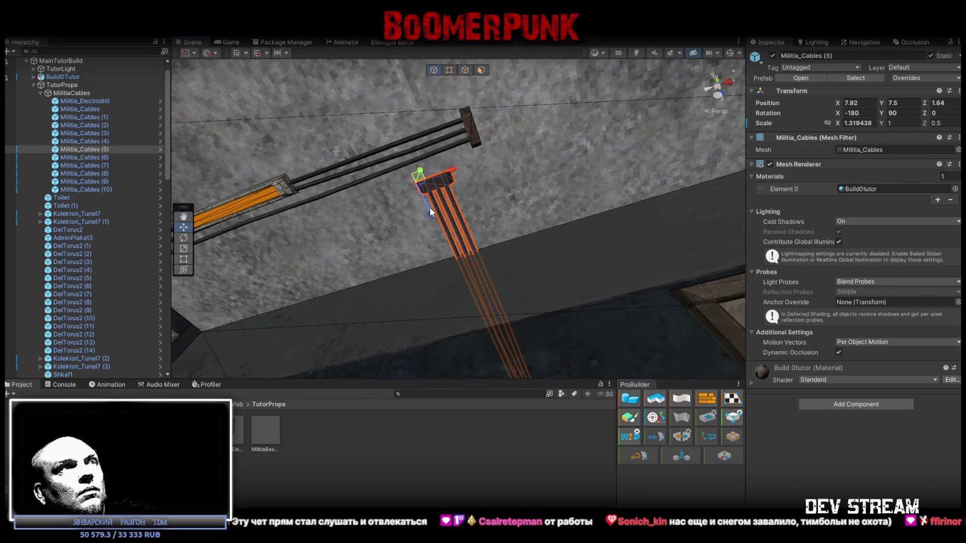
{"action": "mouse_move", "coordinate": [425, 186]}
{"action": "left_mouse_down"}
{"action": "mouse_move", "coordinate": [535, 341]}
{"action": "mouse_move", "coordinate": [541, 283]}
{"action": "mouse_move", "coordinate": [461, 263]}
{"action": "mouse_move", "coordinate": [439, 280]}
{"action": "left_mouse_up"}
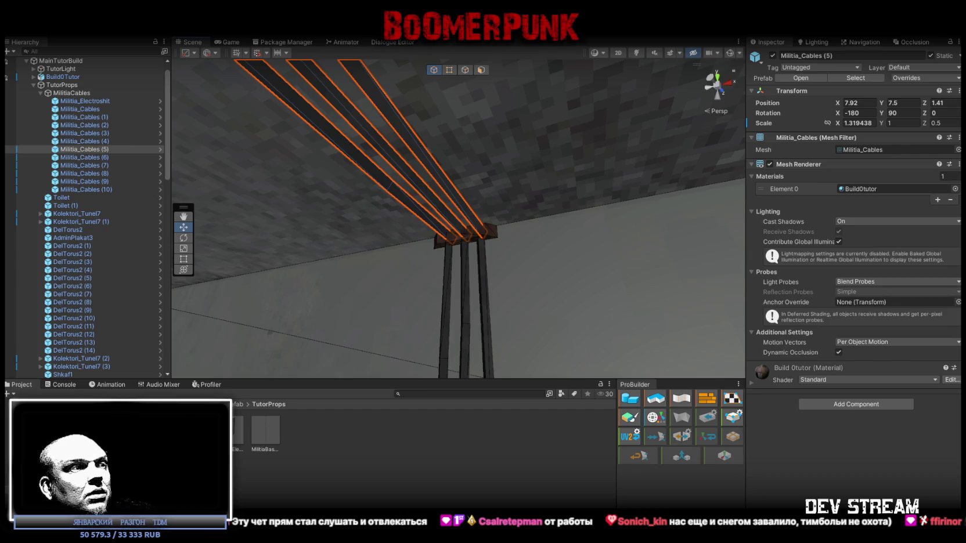
{"action": "key", "text": "alt+Tab"}
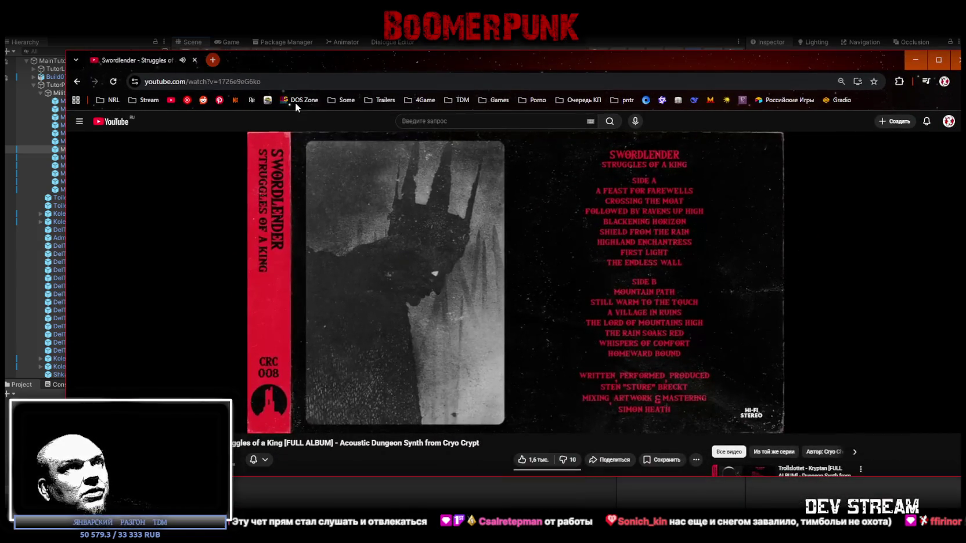
Step: Scroll the YouTube album page briefly, then return to the Unity editor
{"action": "scroll", "coordinate": [484, 258], "scroll_direction": "down", "scroll_amount": 3}
{"action": "scroll", "coordinate": [497, 248], "scroll_direction": "up", "scroll_amount": 3}
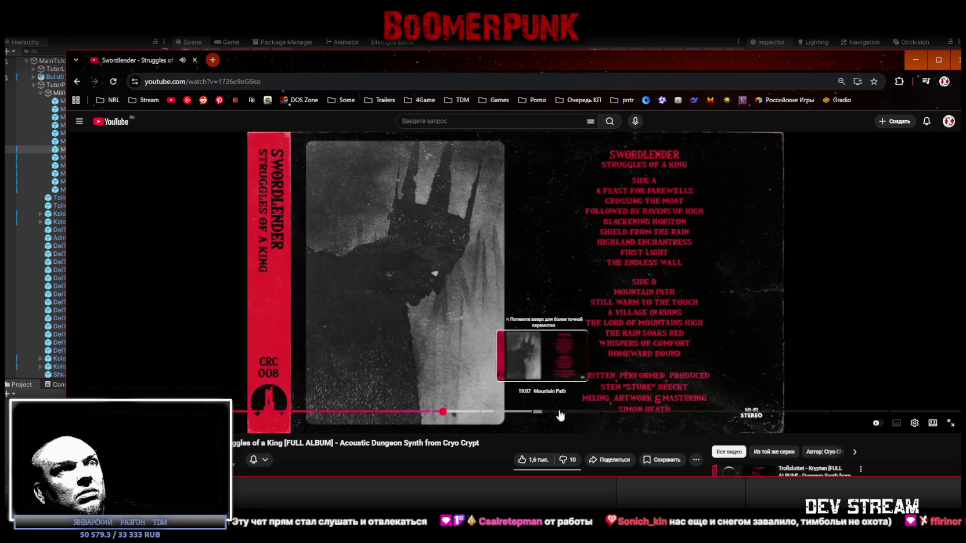
{"action": "scroll", "coordinate": [657, 382], "scroll_direction": "down", "scroll_amount": 3}
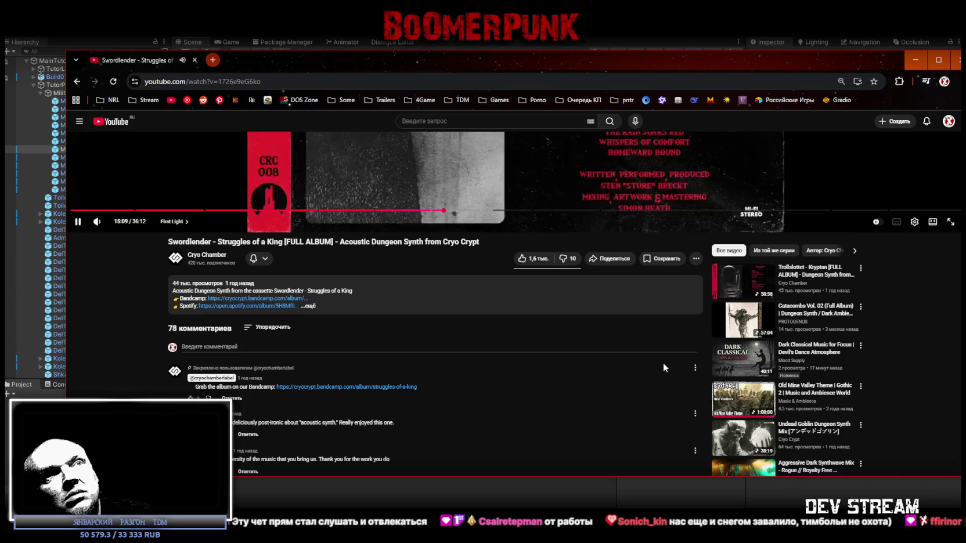
{"action": "scroll", "coordinate": [664, 366], "scroll_direction": "up", "scroll_amount": 3}
{"action": "key", "text": "alt+Tab"}
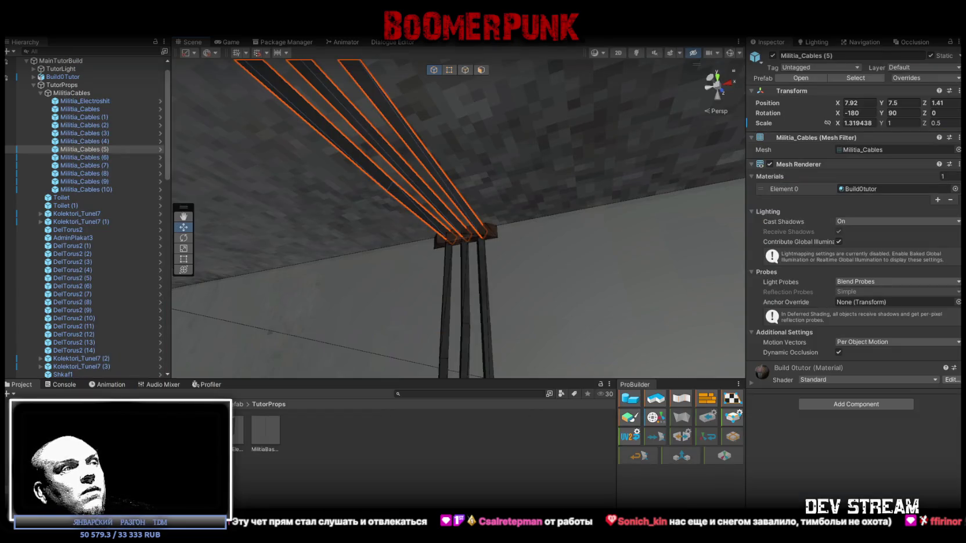
Step: Select Militia_Cables (9) and slide it to Z 1.331 to meet the wall cables
{"action": "mouse_move", "coordinate": [463, 202]}
{"action": "left_mouse_down"}
{"action": "mouse_move", "coordinate": [382, 340]}
{"action": "mouse_move", "coordinate": [645, 362]}
{"action": "mouse_move", "coordinate": [467, 203]}
{"action": "left_mouse_up"}
{"action": "left_click", "coordinate": [479, 115]}
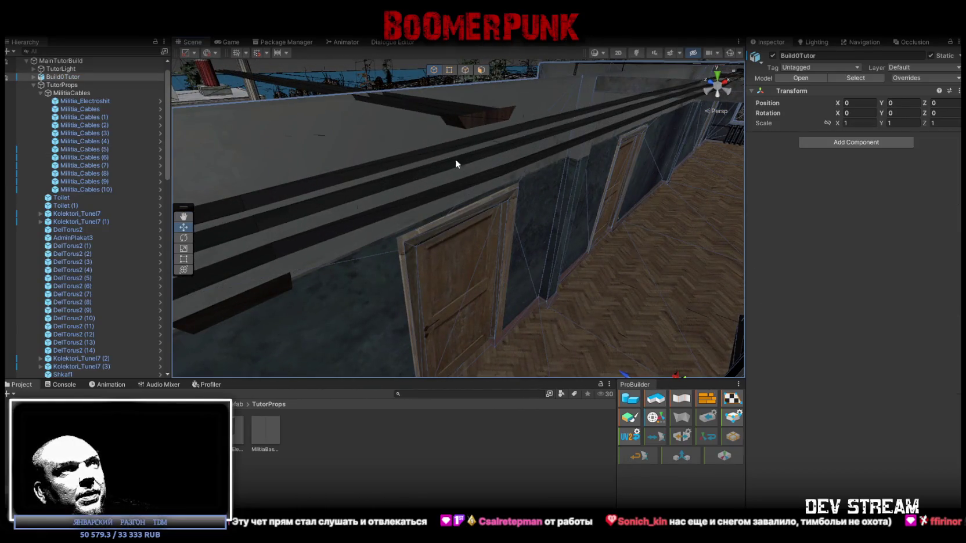
{"action": "left_click", "coordinate": [478, 113]}
{"action": "left_click", "coordinate": [474, 115]}
{"action": "key", "text": "f"}
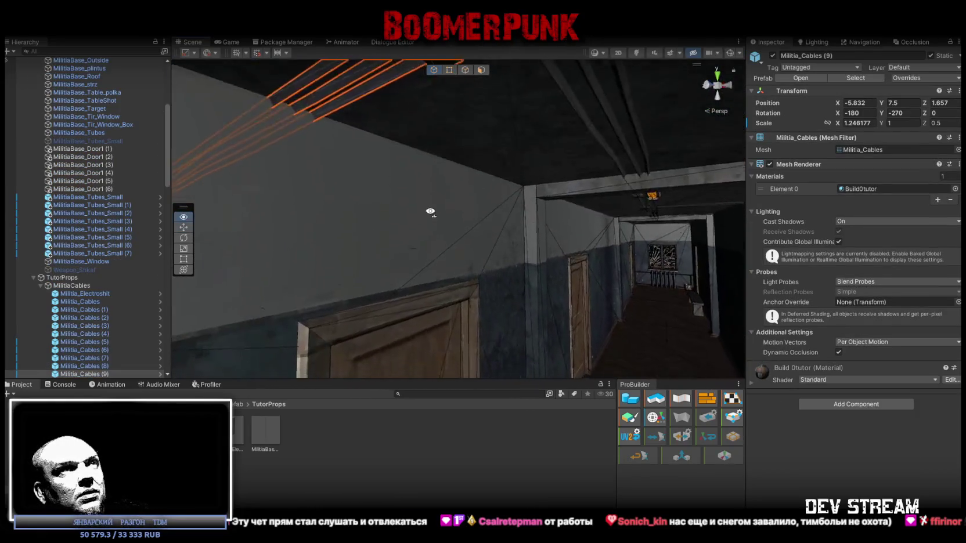
{"action": "mouse_move", "coordinate": [383, 194]}
{"action": "left_mouse_down"}
{"action": "mouse_move", "coordinate": [429, 186]}
{"action": "mouse_move", "coordinate": [542, 196]}
{"action": "left_mouse_up"}
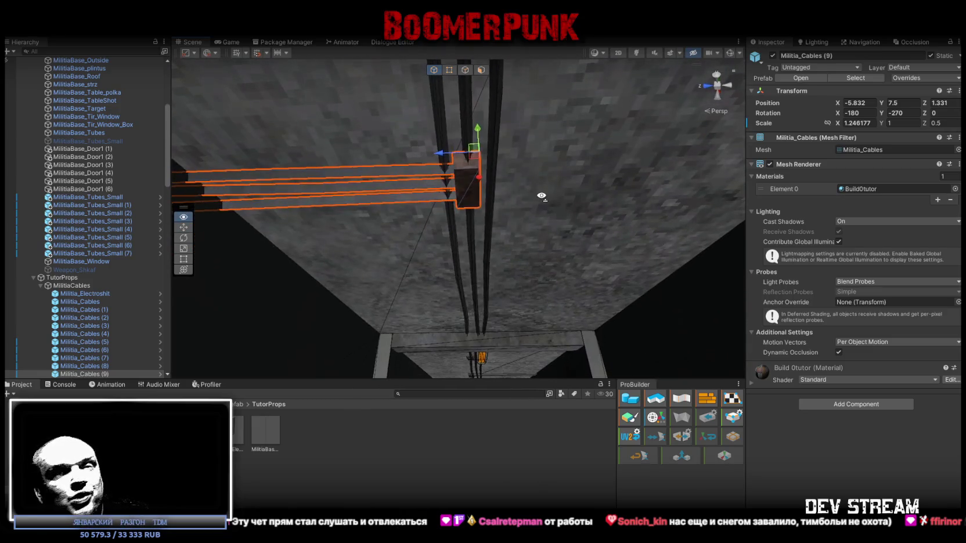
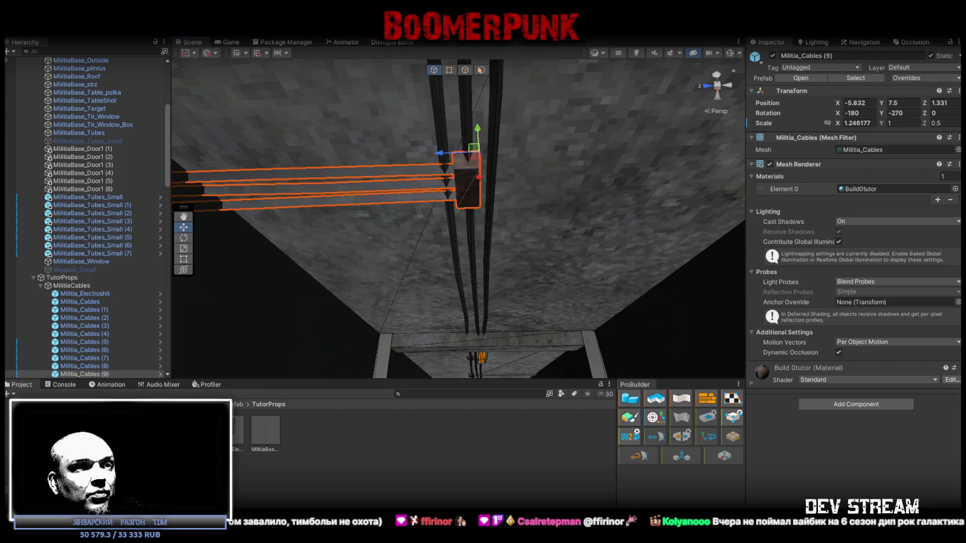
Step: Select the stairwell cable Militia_Cables (10) and frame it against the wall
{"action": "left_click_drag", "start_coordinate": [522, 233], "coordinate": [560, 233]}
{"action": "left_click", "coordinate": [507, 216]}
{"action": "key", "text": "f"}
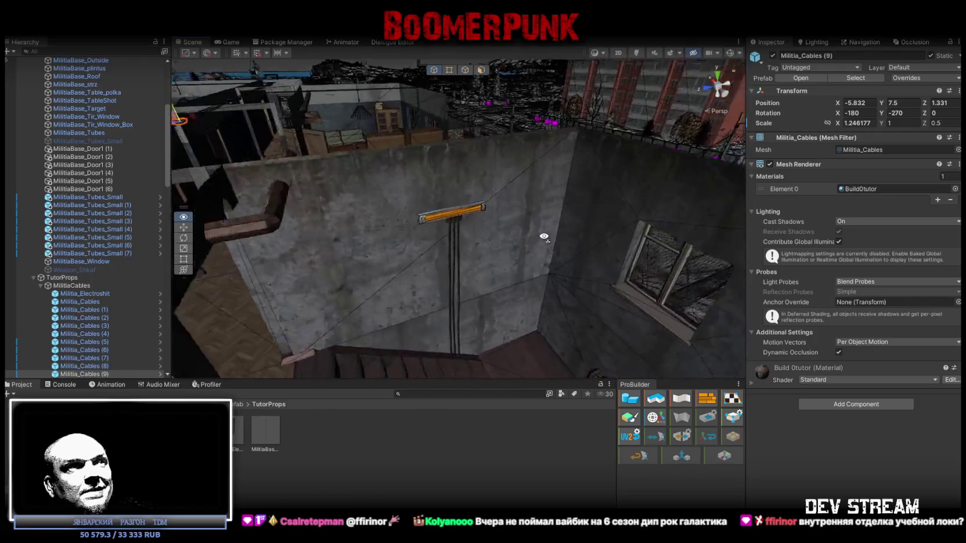
{"action": "left_click_drag", "start_coordinate": [575, 242], "coordinate": [356, 230]}
{"action": "key", "text": "f"}
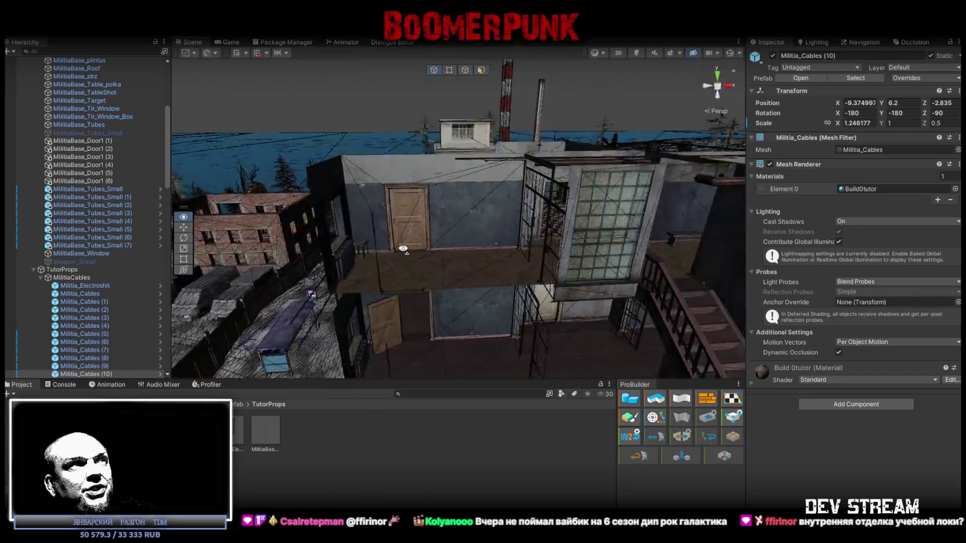
{"action": "left_click_drag", "start_coordinate": [549, 242], "coordinate": [577, 183]}
{"action": "key", "text": "f"}
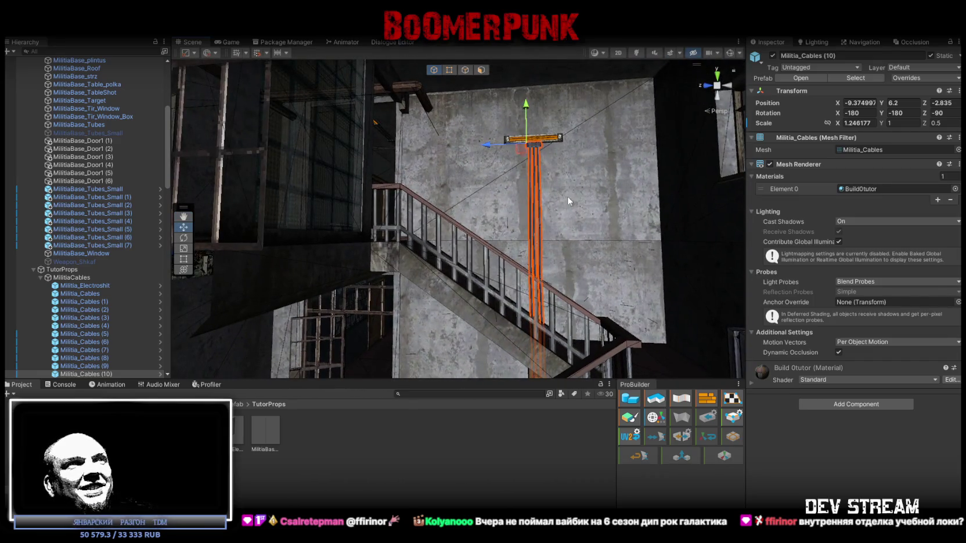
Step: Duplicate it as Militia_Cables (11), lower it on the wall and rotate X to -90
{"action": "key", "text": "ctrl+d"}
{"action": "mouse_move", "coordinate": [527, 104]}
{"action": "left_mouse_down"}
{"action": "mouse_move", "coordinate": [529, 240]}
{"action": "mouse_move", "coordinate": [608, 296]}
{"action": "mouse_move", "coordinate": [624, 338]}
{"action": "mouse_move", "coordinate": [594, 308]}
{"action": "left_mouse_up"}
{"action": "key", "text": "e"}
{"action": "key", "text": "f"}
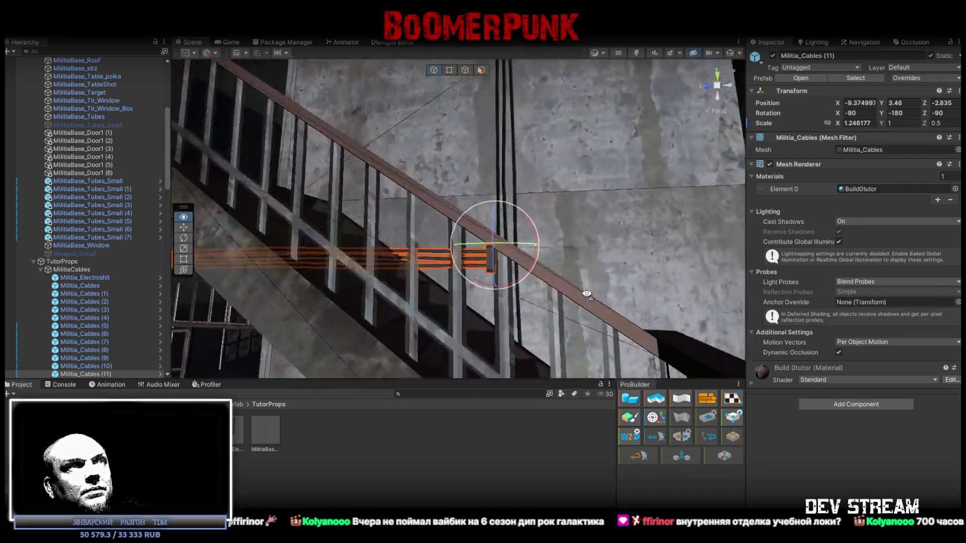
{"action": "key", "text": "w"}
{"action": "left_click_drag", "start_coordinate": [471, 238], "coordinate": [487, 200]}
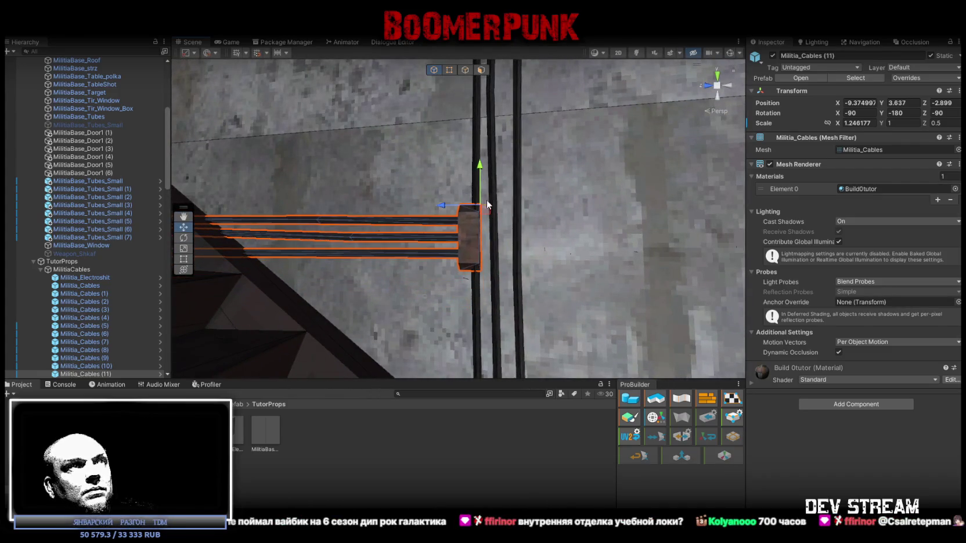
Step: Shorten Militia_Cables (11) to X scale about 0.886 so it ends at the wall
{"action": "mouse_move", "coordinate": [586, 197]}
{"action": "left_mouse_down"}
{"action": "mouse_move", "coordinate": [453, 210]}
{"action": "mouse_move", "coordinate": [548, 215]}
{"action": "mouse_move", "coordinate": [627, 168]}
{"action": "left_mouse_up"}
{"action": "key", "text": "r"}
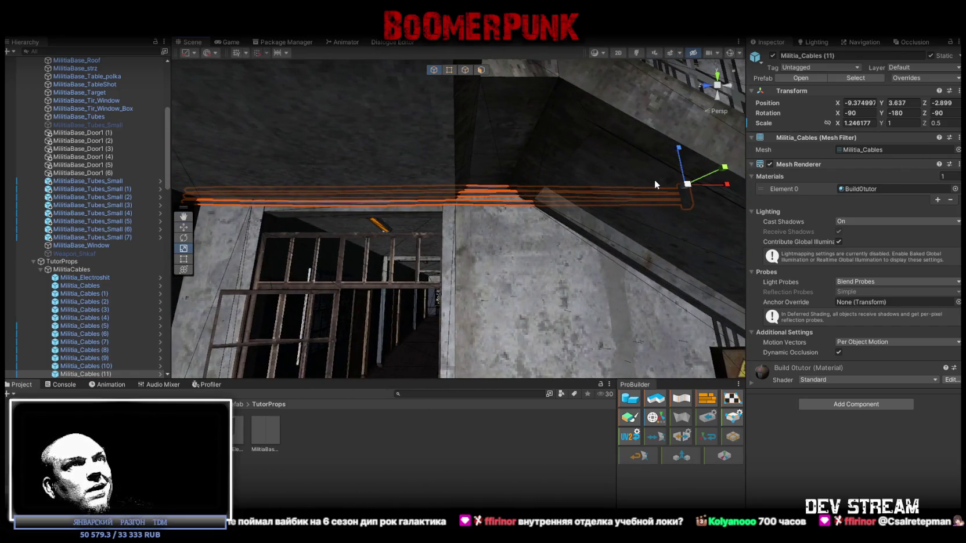
{"action": "left_click_drag", "start_coordinate": [727, 185], "coordinate": [719, 188]}
{"action": "mouse_move", "coordinate": [712, 185]}
{"action": "left_mouse_down"}
{"action": "mouse_move", "coordinate": [380, 256]}
{"action": "mouse_move", "coordinate": [482, 290]}
{"action": "mouse_move", "coordinate": [510, 269]}
{"action": "mouse_move", "coordinate": [500, 251]}
{"action": "mouse_move", "coordinate": [537, 322]}
{"action": "mouse_move", "coordinate": [497, 262]}
{"action": "mouse_move", "coordinate": [520, 333]}
{"action": "left_mouse_up"}
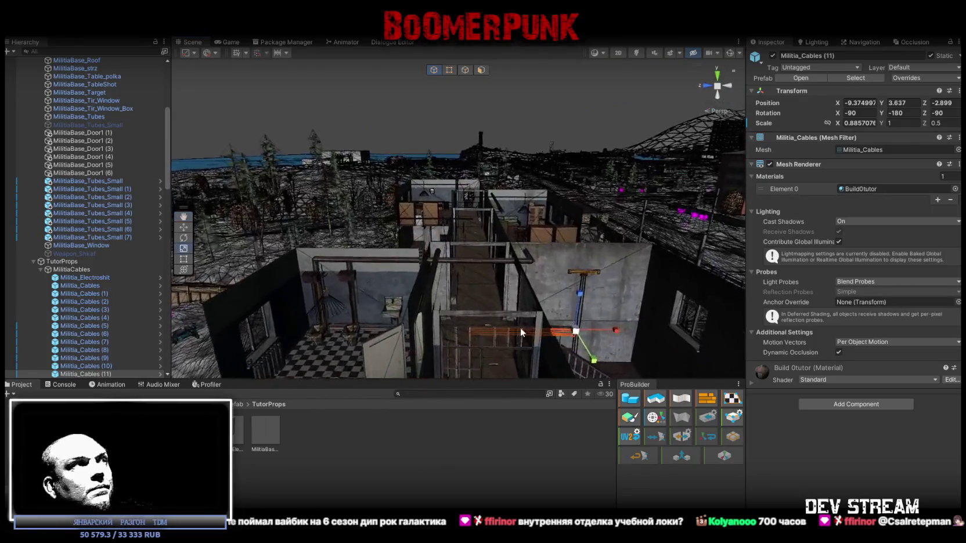
Step: Collapse Build0Tutor and select the Militia_Cables pieces to copy
{"action": "scroll", "coordinate": [90, 212], "scroll_direction": "up", "scroll_amount": 10}
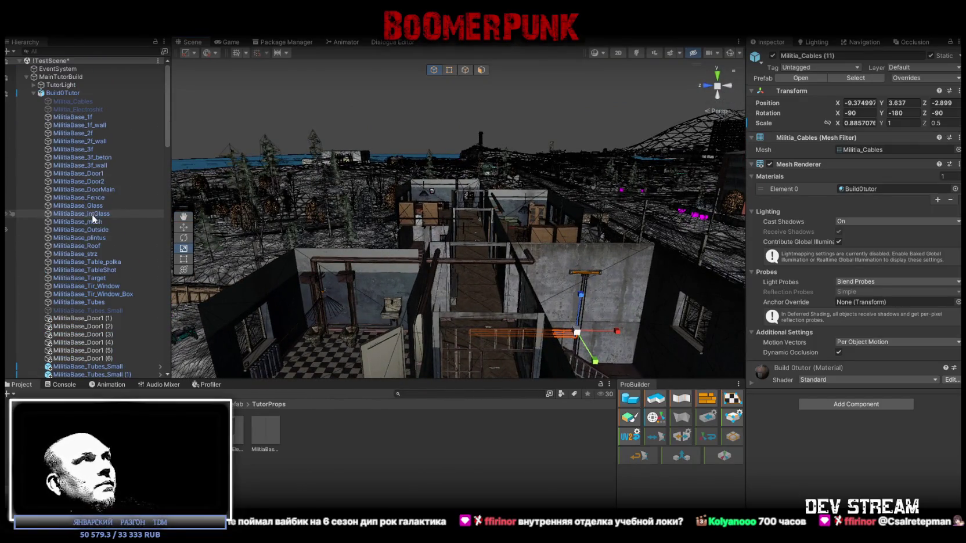
{"action": "left_click", "coordinate": [34, 92]}
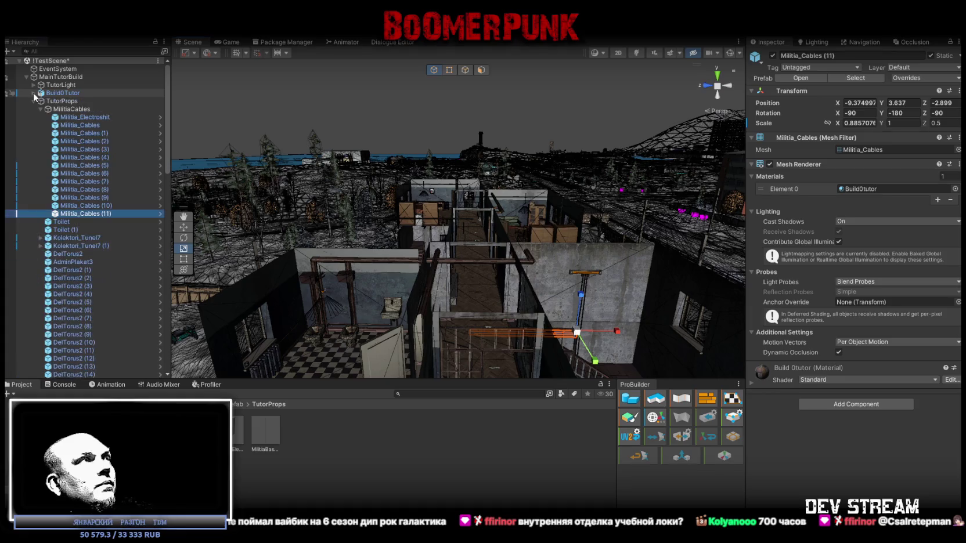
{"action": "left_click", "coordinate": [91, 126]}
{"action": "left_click", "coordinate": [94, 134], "text": "ctrl"}
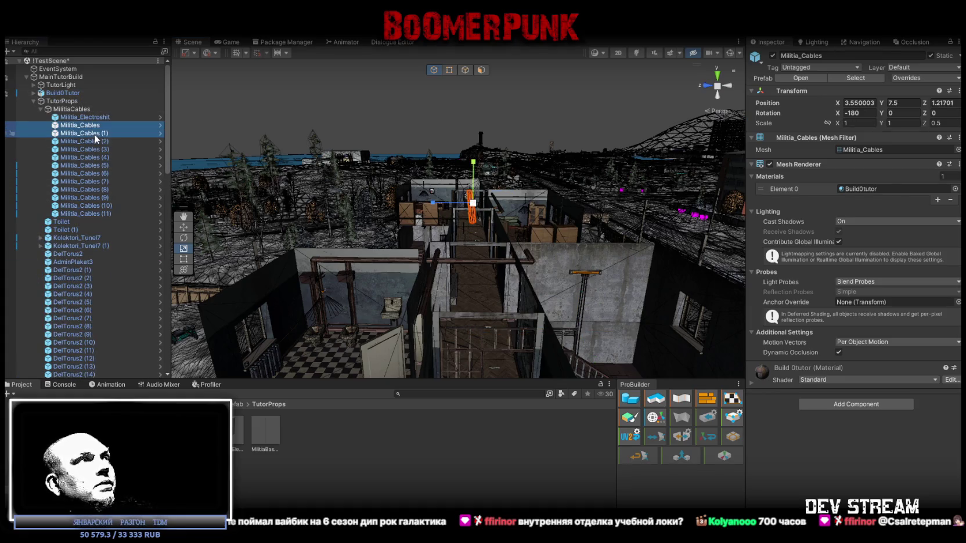
{"action": "left_click", "coordinate": [96, 142], "text": "ctrl"}
{"action": "mouse_move", "coordinate": [441, 174]}
{"action": "left_mouse_down"}
{"action": "mouse_move", "coordinate": [457, 172]}
{"action": "mouse_move", "coordinate": [481, 194]}
{"action": "mouse_move", "coordinate": [490, 256]}
{"action": "left_mouse_up"}
Step: Duplicate them as Militia_Cables (12), rotate 90° on Y and nudge X to about -16.496
{"action": "key", "text": "ctrl+d"}
{"action": "mouse_move", "coordinate": [480, 217]}
{"action": "left_mouse_down"}
{"action": "mouse_move", "coordinate": [511, 198]}
{"action": "mouse_move", "coordinate": [500, 190]}
{"action": "mouse_move", "coordinate": [532, 192]}
{"action": "mouse_move", "coordinate": [560, 169]}
{"action": "mouse_move", "coordinate": [431, 163]}
{"action": "left_mouse_up"}
{"action": "key", "text": "w"}
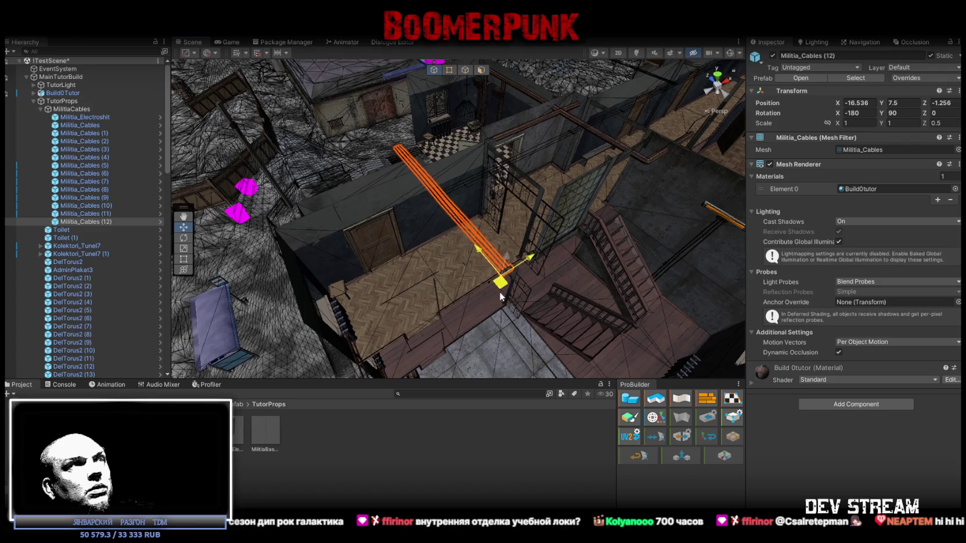
{"action": "key", "text": "f"}
{"action": "mouse_move", "coordinate": [420, 221]}
{"action": "left_mouse_down"}
{"action": "mouse_move", "coordinate": [492, 198]}
{"action": "mouse_move", "coordinate": [501, 220]}
{"action": "mouse_move", "coordinate": [582, 194]}
{"action": "mouse_move", "coordinate": [625, 233]}
{"action": "mouse_move", "coordinate": [640, 270]}
{"action": "left_mouse_up"}
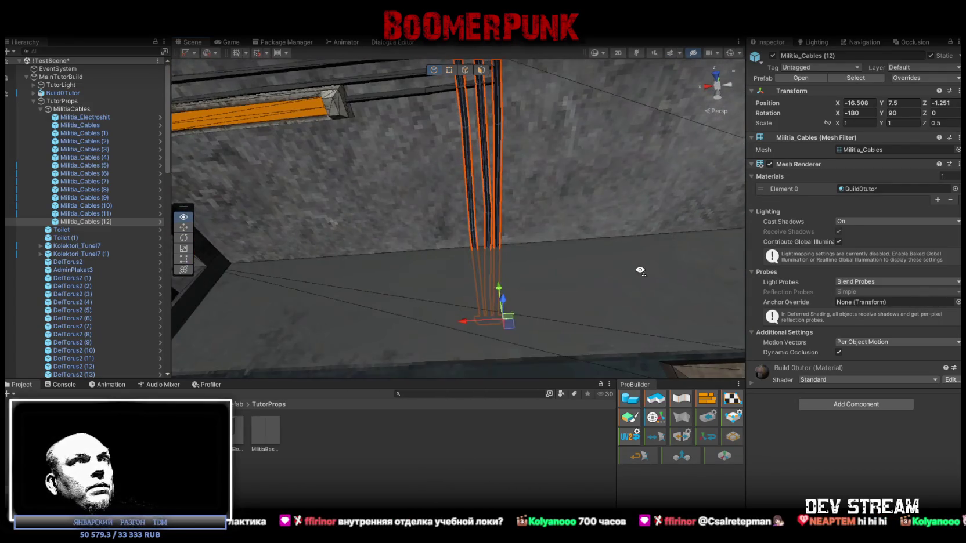
{"action": "left_click_drag", "start_coordinate": [468, 320], "coordinate": [462, 320]}
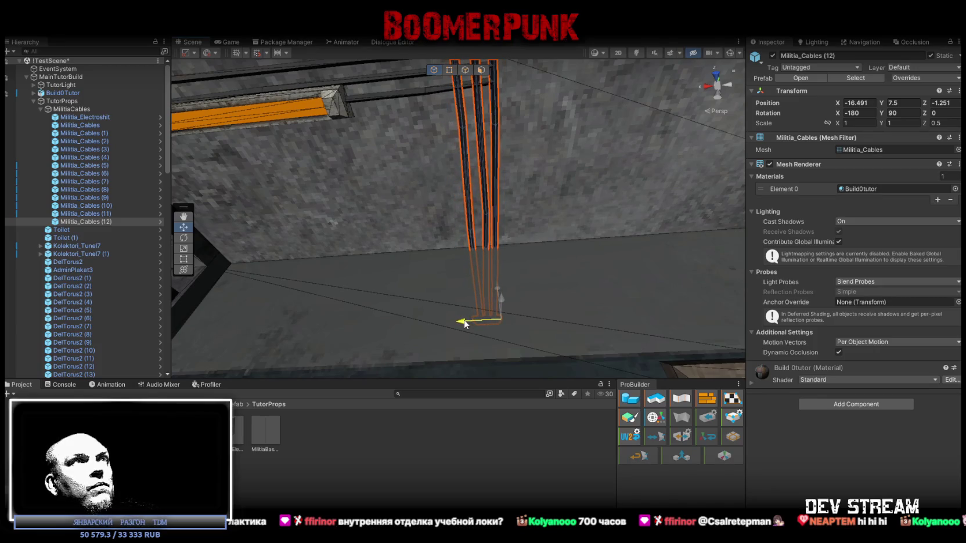
{"action": "mouse_move", "coordinate": [526, 275]}
{"action": "left_mouse_down"}
{"action": "mouse_move", "coordinate": [513, 166]}
{"action": "mouse_move", "coordinate": [487, 190]}
{"action": "mouse_move", "coordinate": [513, 208]}
{"action": "mouse_move", "coordinate": [511, 337]}
{"action": "mouse_move", "coordinate": [480, 348]}
{"action": "mouse_move", "coordinate": [499, 340]}
{"action": "mouse_move", "coordinate": [512, 241]}
{"action": "left_mouse_up"}
{"action": "scroll", "coordinate": [513, 242], "scroll_direction": "down", "scroll_amount": 10}
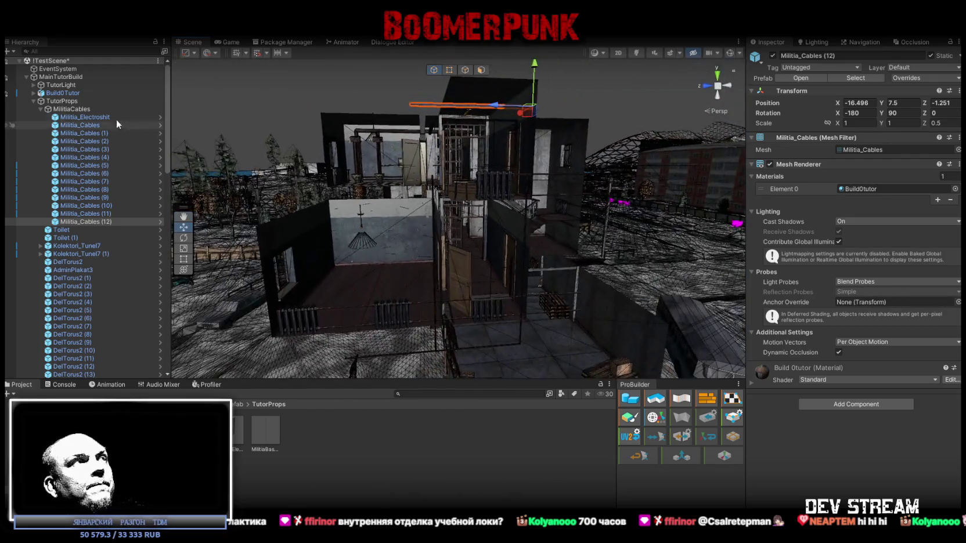
Step: Copy Militia_Cables through (4) as (13)–(17) and lower the copies to Y 3.4375
{"action": "left_click", "coordinate": [103, 127]}
{"action": "left_click", "coordinate": [104, 156], "text": "shift"}
{"action": "mouse_move", "coordinate": [443, 167]}
{"action": "left_mouse_down"}
{"action": "mouse_move", "coordinate": [464, 187]}
{"action": "mouse_move", "coordinate": [445, 189]}
{"action": "left_mouse_up"}
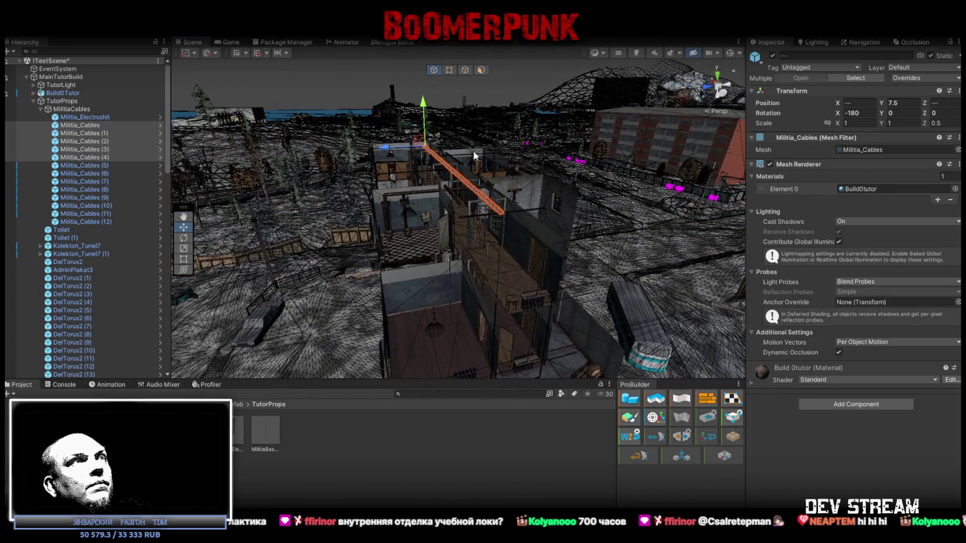
{"action": "scroll", "coordinate": [428, 177], "scroll_direction": "up", "scroll_amount": 15}
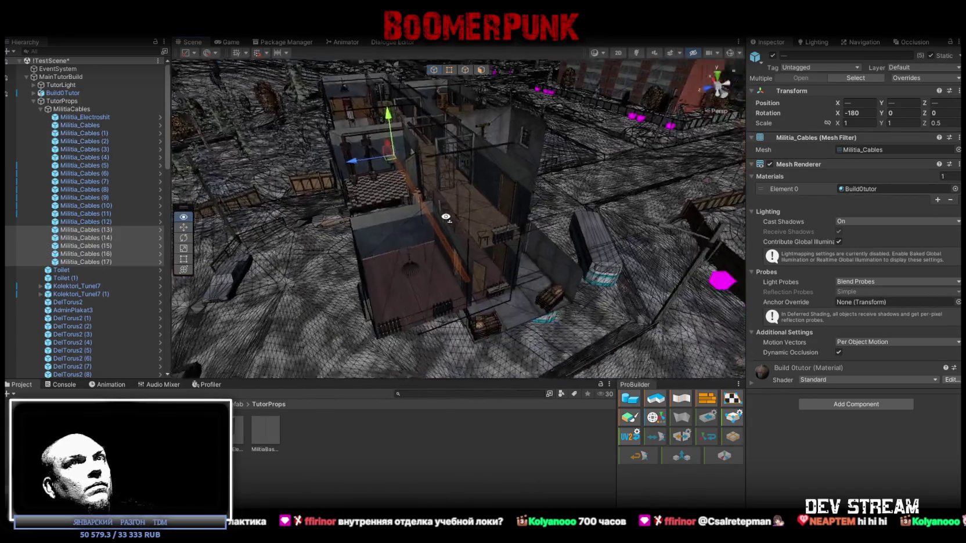
{"action": "left_click_drag", "start_coordinate": [459, 177], "coordinate": [510, 139]}
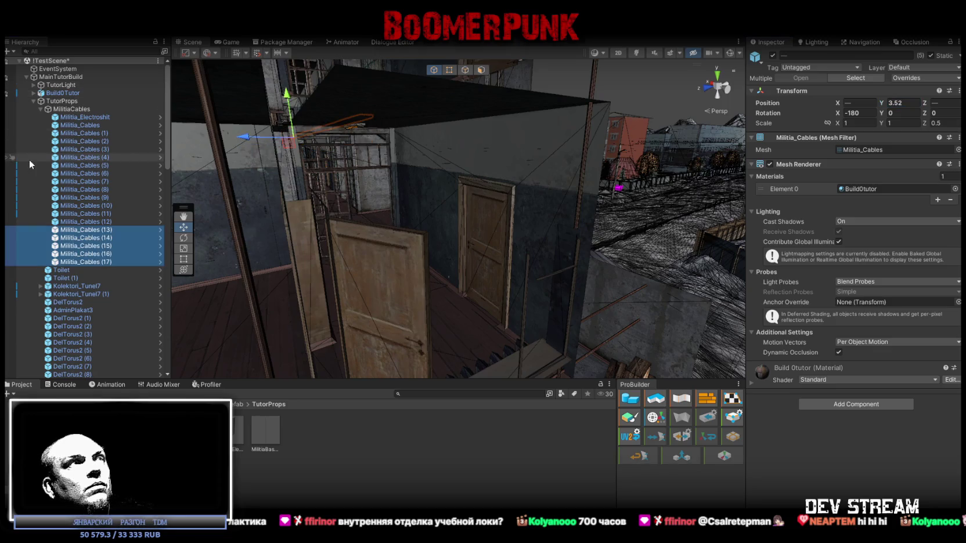
{"action": "left_click_drag", "start_coordinate": [444, 206], "coordinate": [424, 176]}
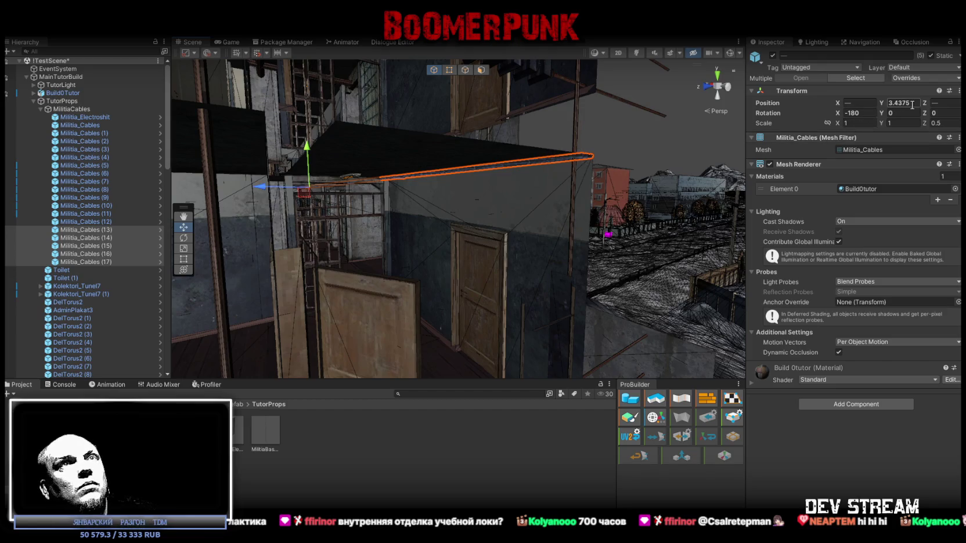
{"action": "left_click_drag", "start_coordinate": [581, 160], "coordinate": [542, 150]}
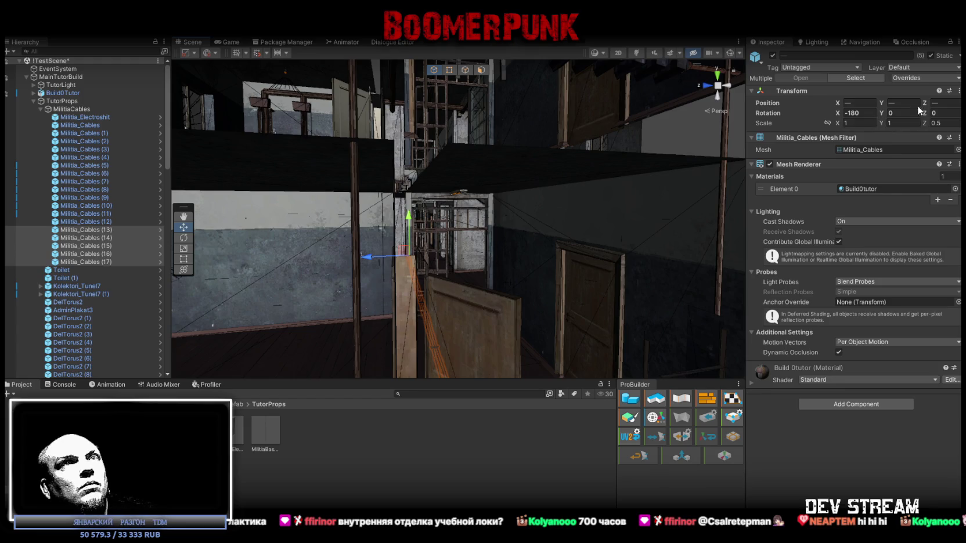
{"action": "mouse_move", "coordinate": [621, 175]}
{"action": "left_mouse_down"}
{"action": "mouse_move", "coordinate": [576, 157]}
{"action": "mouse_move", "coordinate": [577, 168]}
{"action": "mouse_move", "coordinate": [582, 147]}
{"action": "mouse_move", "coordinate": [561, 151]}
{"action": "mouse_move", "coordinate": [545, 261]}
{"action": "left_mouse_up"}
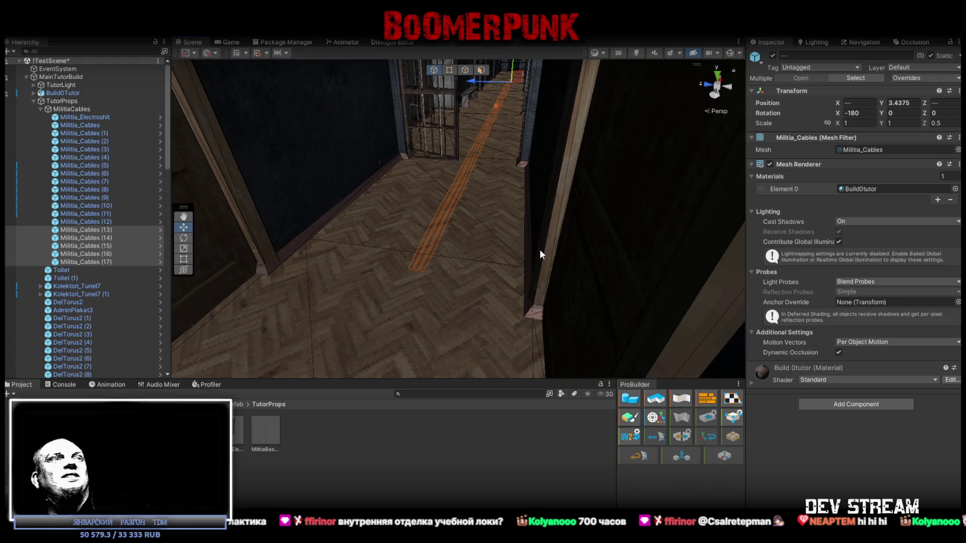
Step: Select Militia_Cables (17) and survey the ceiling cable routing through the building
{"action": "left_click", "coordinate": [98, 261]}
{"action": "mouse_move", "coordinate": [432, 199]}
{"action": "left_mouse_down"}
{"action": "mouse_move", "coordinate": [570, 217]}
{"action": "mouse_move", "coordinate": [491, 130]}
{"action": "mouse_move", "coordinate": [356, 153]}
{"action": "mouse_move", "coordinate": [511, 104]}
{"action": "mouse_move", "coordinate": [410, 129]}
{"action": "mouse_move", "coordinate": [475, 138]}
{"action": "mouse_move", "coordinate": [557, 244]}
{"action": "left_mouse_up"}
{"action": "scroll", "coordinate": [548, 195], "scroll_direction": "down", "scroll_amount": 10}
{"action": "left_click_drag", "start_coordinate": [261, 232], "coordinate": [392, 243]}
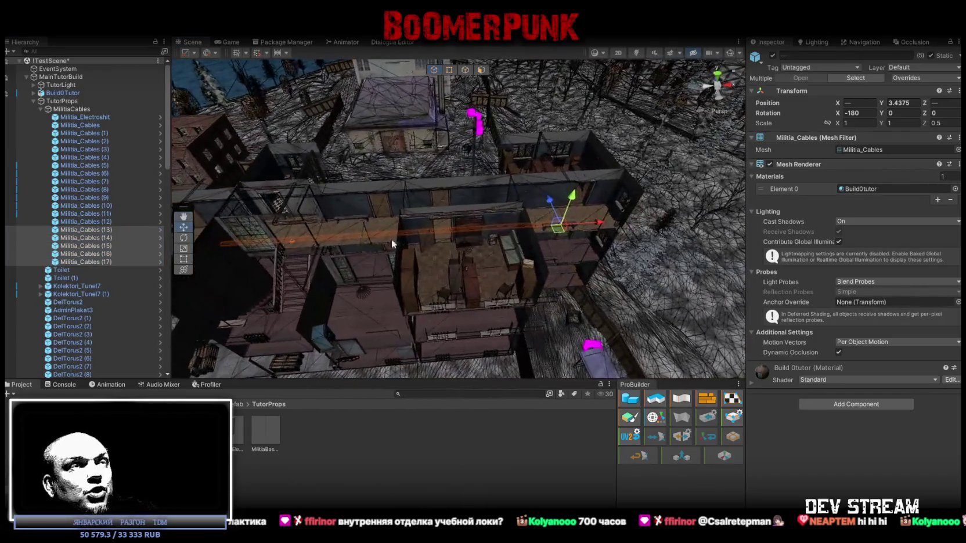
{"action": "mouse_move", "coordinate": [580, 234]}
{"action": "left_mouse_down"}
{"action": "mouse_move", "coordinate": [478, 143]}
{"action": "mouse_move", "coordinate": [608, 187]}
{"action": "left_mouse_up"}
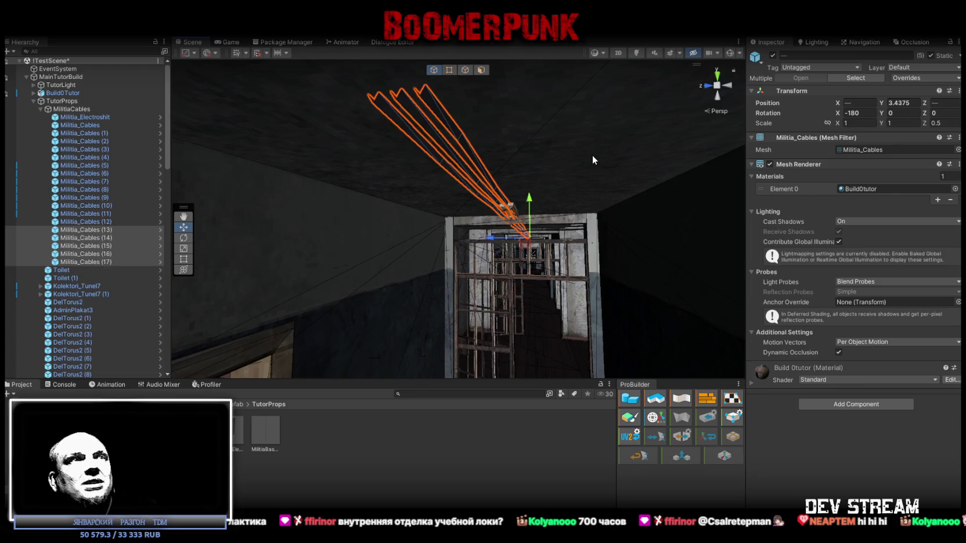
{"action": "mouse_move", "coordinate": [595, 157]}
{"action": "left_mouse_down"}
{"action": "mouse_move", "coordinate": [540, 97]}
{"action": "mouse_move", "coordinate": [658, 268]}
{"action": "mouse_move", "coordinate": [494, 318]}
{"action": "mouse_move", "coordinate": [492, 242]}
{"action": "mouse_move", "coordinate": [522, 226]}
{"action": "mouse_move", "coordinate": [455, 190]}
{"action": "left_mouse_up"}
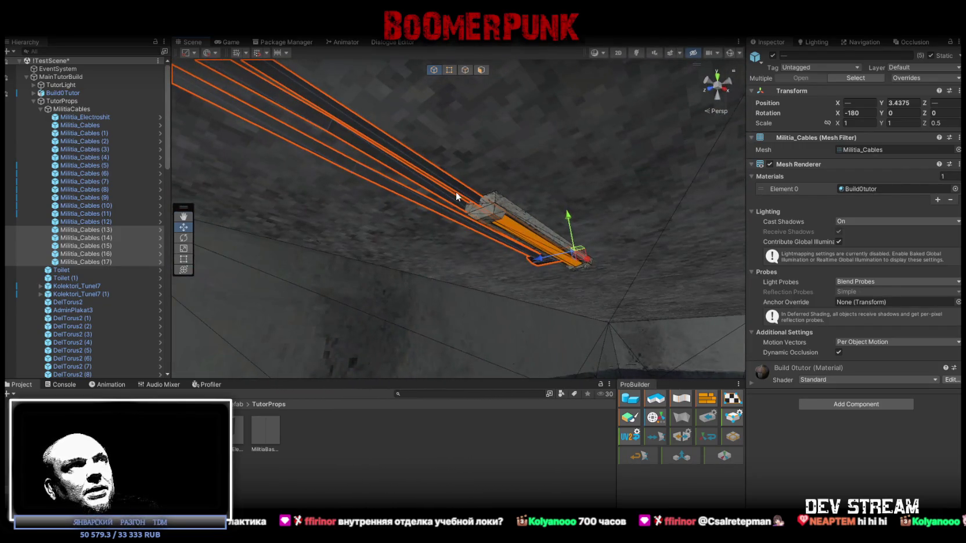
{"action": "mouse_move", "coordinate": [586, 195]}
{"action": "left_mouse_down"}
{"action": "mouse_move", "coordinate": [412, 209]}
{"action": "mouse_move", "coordinate": [532, 269]}
{"action": "mouse_move", "coordinate": [565, 305]}
{"action": "mouse_move", "coordinate": [532, 287]}
{"action": "mouse_move", "coordinate": [500, 175]}
{"action": "mouse_move", "coordinate": [542, 171]}
{"action": "mouse_move", "coordinate": [486, 142]}
{"action": "mouse_move", "coordinate": [379, 185]}
{"action": "mouse_move", "coordinate": [573, 159]}
{"action": "mouse_move", "coordinate": [212, 157]}
{"action": "mouse_move", "coordinate": [397, 192]}
{"action": "mouse_move", "coordinate": [390, 179]}
{"action": "mouse_move", "coordinate": [487, 181]}
{"action": "mouse_move", "coordinate": [635, 162]}
{"action": "mouse_move", "coordinate": [552, 144]}
{"action": "mouse_move", "coordinate": [215, 241]}
{"action": "left_mouse_up"}
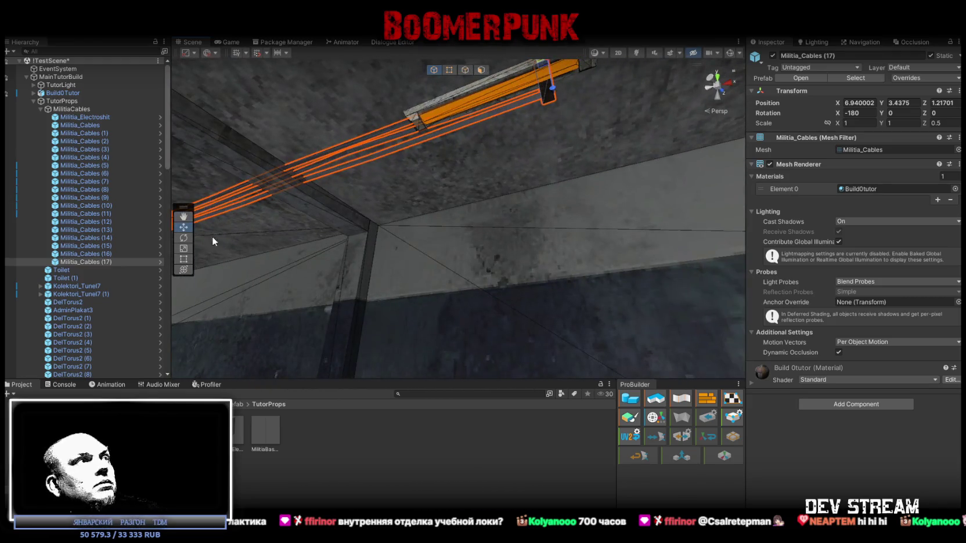
{"action": "left_click_drag", "start_coordinate": [513, 230], "coordinate": [462, 220]}
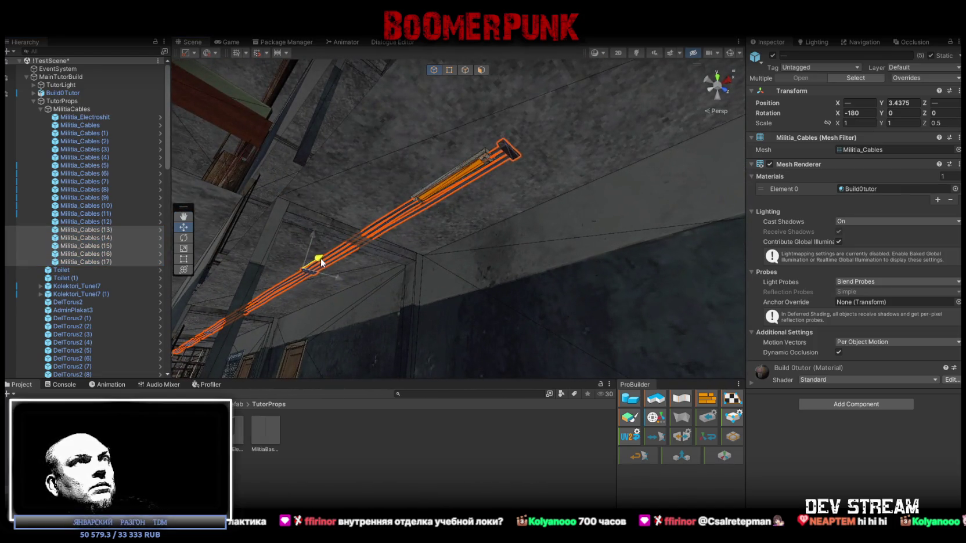
{"action": "mouse_move", "coordinate": [412, 233]}
{"action": "left_mouse_down"}
{"action": "mouse_move", "coordinate": [534, 284]}
{"action": "mouse_move", "coordinate": [633, 298]}
{"action": "mouse_move", "coordinate": [556, 232]}
{"action": "mouse_move", "coordinate": [553, 217]}
{"action": "mouse_move", "coordinate": [477, 258]}
{"action": "left_mouse_up"}
Step: Rotate the Militia_Cables (17) copy 90° on Y so the line bends toward the wall
{"action": "left_click", "coordinate": [468, 261]}
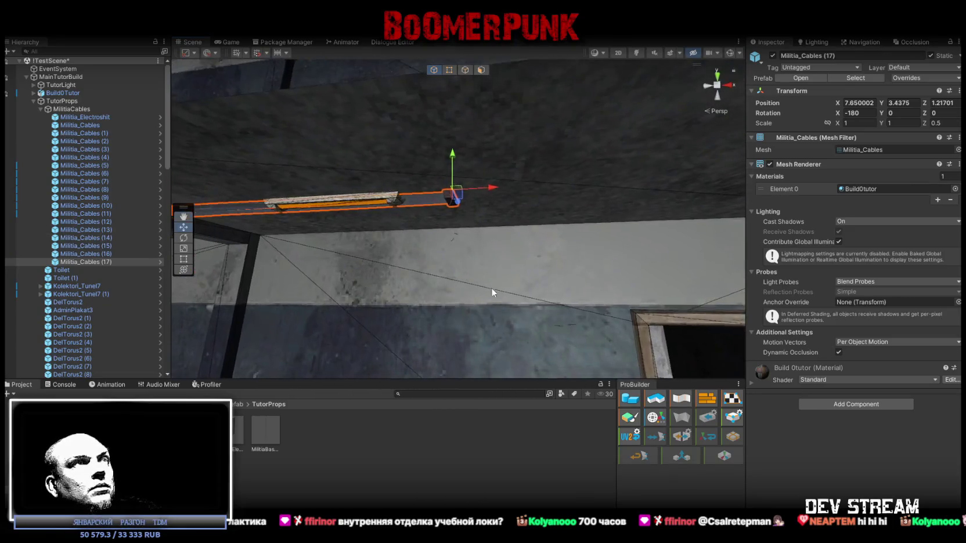
{"action": "key", "text": "e"}
{"action": "mouse_move", "coordinate": [474, 188]}
{"action": "left_mouse_down"}
{"action": "mouse_move", "coordinate": [464, 192]}
{"action": "mouse_move", "coordinate": [469, 202]}
{"action": "mouse_move", "coordinate": [464, 162]}
{"action": "mouse_move", "coordinate": [459, 206]}
{"action": "mouse_move", "coordinate": [476, 164]}
{"action": "left_mouse_up"}
{"action": "key", "text": "w"}
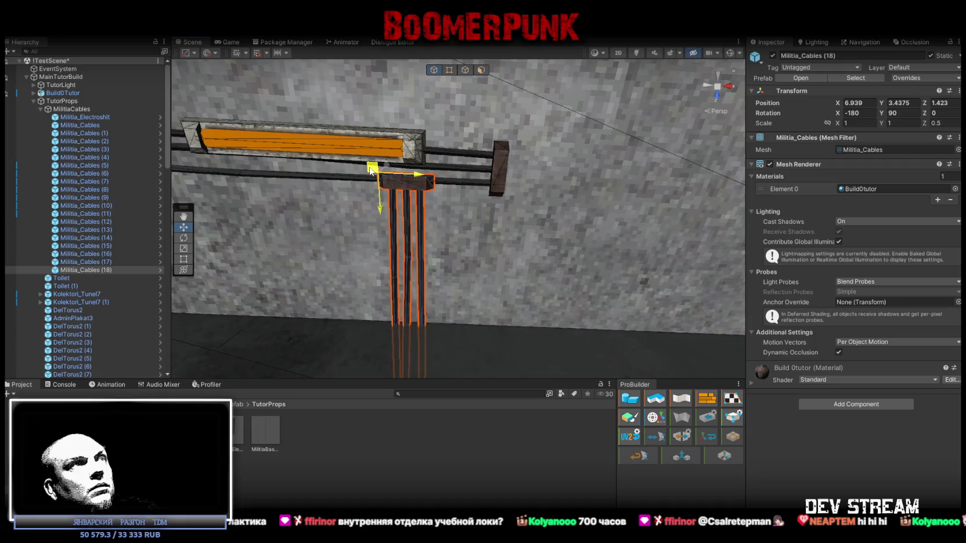
{"action": "mouse_move", "coordinate": [369, 169]}
{"action": "left_mouse_down"}
{"action": "mouse_move", "coordinate": [525, 254]}
{"action": "mouse_move", "coordinate": [401, 305]}
{"action": "mouse_move", "coordinate": [456, 251]}
{"action": "mouse_move", "coordinate": [360, 209]}
{"action": "mouse_move", "coordinate": [343, 219]}
{"action": "left_mouse_up"}
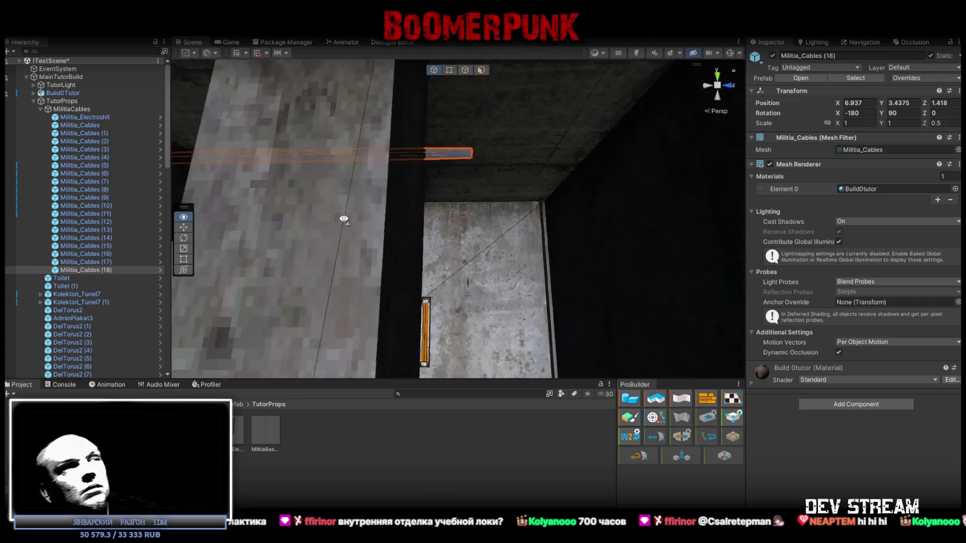
{"action": "mouse_move", "coordinate": [495, 183]}
{"action": "left_mouse_down"}
{"action": "mouse_move", "coordinate": [479, 179]}
{"action": "mouse_move", "coordinate": [507, 178]}
{"action": "mouse_move", "coordinate": [498, 196]}
{"action": "left_mouse_up"}
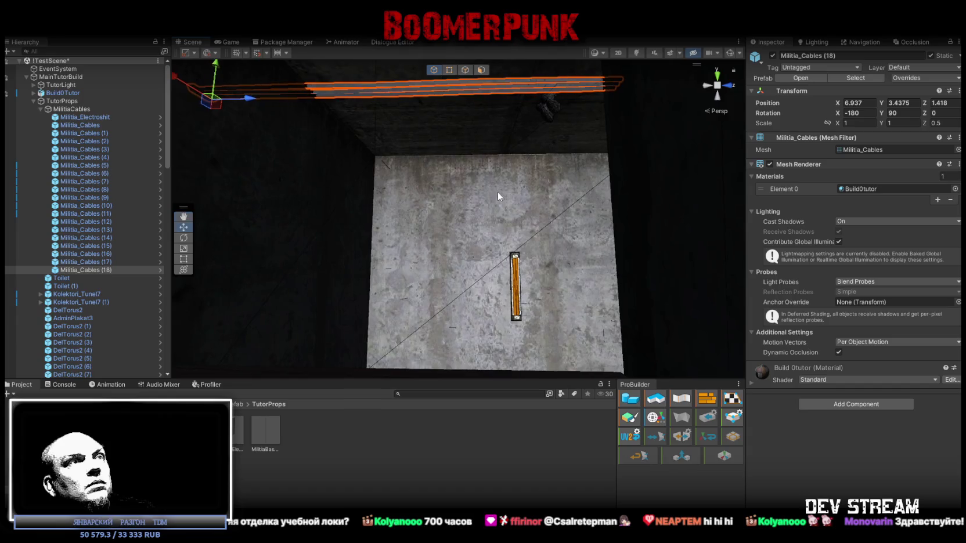
{"action": "mouse_move", "coordinate": [498, 188]}
{"action": "left_mouse_down"}
{"action": "mouse_move", "coordinate": [414, 221]}
{"action": "mouse_move", "coordinate": [375, 177]}
{"action": "left_mouse_up"}
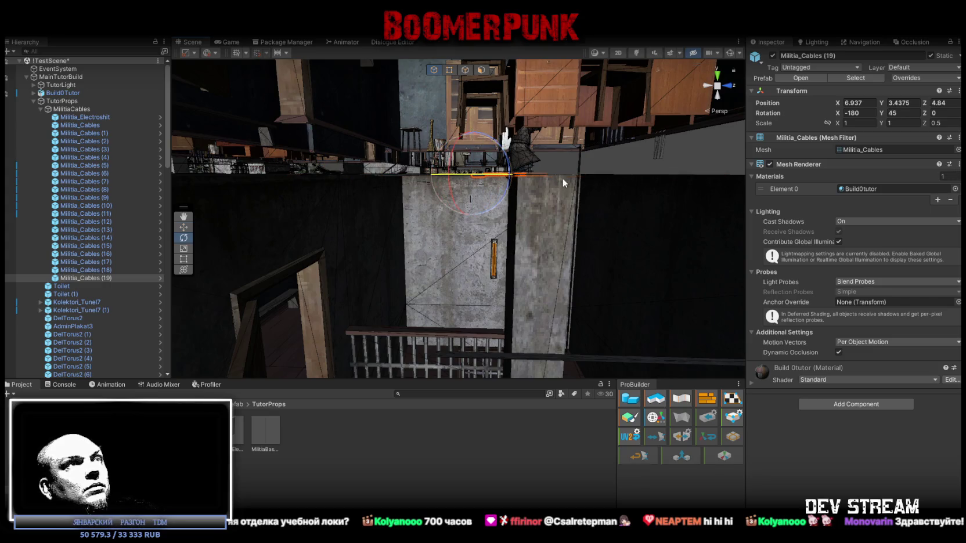
Step: Turn Militia_Cables (19) -90 on Z and slide it to Z 5.282 over the orange wall box
{"action": "mouse_move", "coordinate": [609, 177]}
{"action": "left_mouse_down"}
{"action": "mouse_move", "coordinate": [484, 154]}
{"action": "mouse_move", "coordinate": [554, 54]}
{"action": "mouse_move", "coordinate": [517, 189]}
{"action": "mouse_move", "coordinate": [559, 202]}
{"action": "left_mouse_up"}
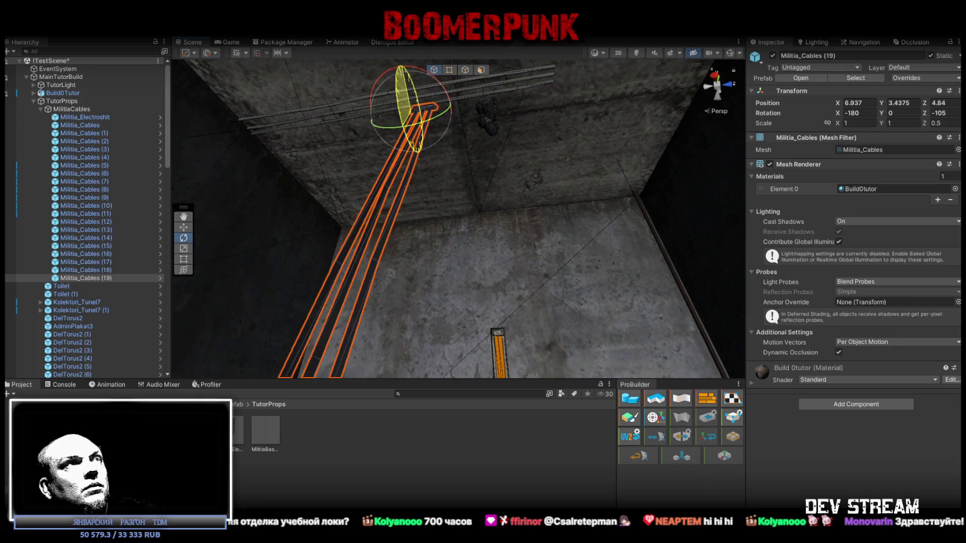
{"action": "left_click_drag", "start_coordinate": [471, 126], "coordinate": [497, 120]}
{"action": "key", "text": "w"}
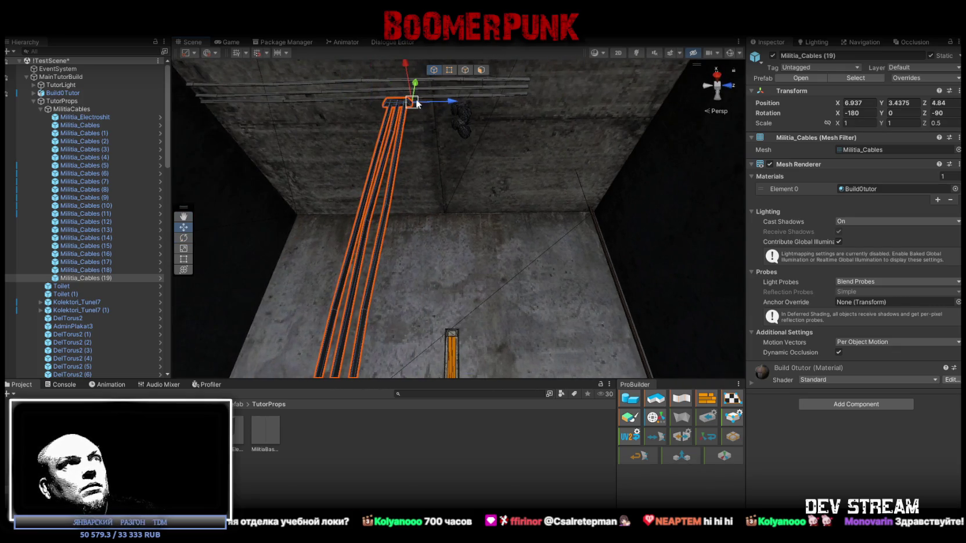
{"action": "key", "text": "z"}
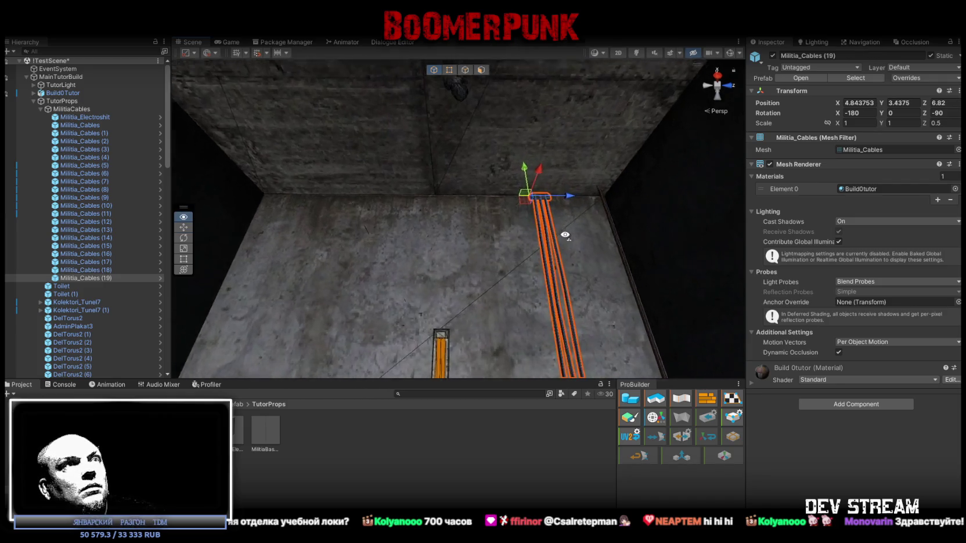
{"action": "left_click_drag", "start_coordinate": [566, 199], "coordinate": [464, 200]}
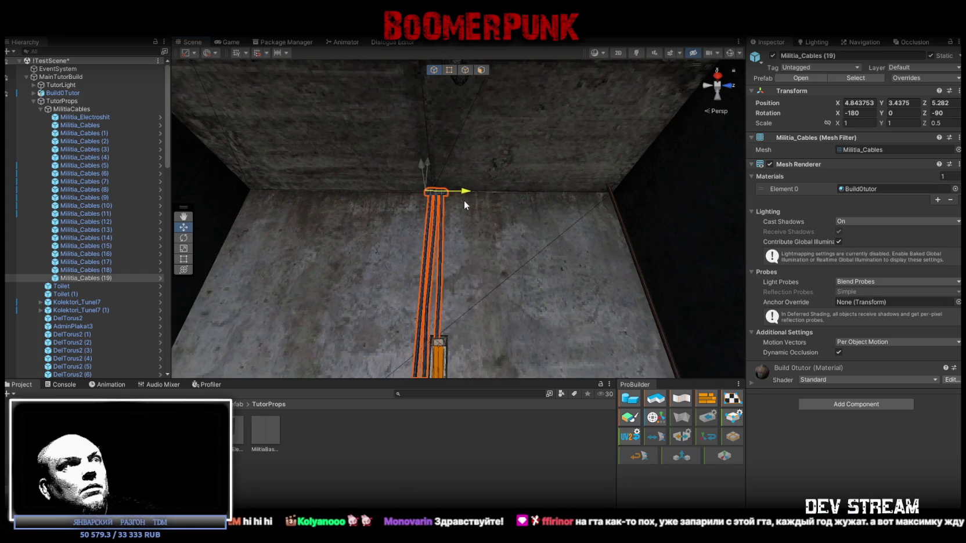
{"action": "mouse_move", "coordinate": [573, 202]}
{"action": "left_mouse_down"}
{"action": "mouse_move", "coordinate": [233, 298]}
{"action": "mouse_move", "coordinate": [520, 341]}
{"action": "mouse_move", "coordinate": [592, 282]}
{"action": "mouse_move", "coordinate": [587, 271]}
{"action": "left_mouse_up"}
{"action": "scroll", "coordinate": [516, 212], "scroll_direction": "up", "scroll_amount": 3}
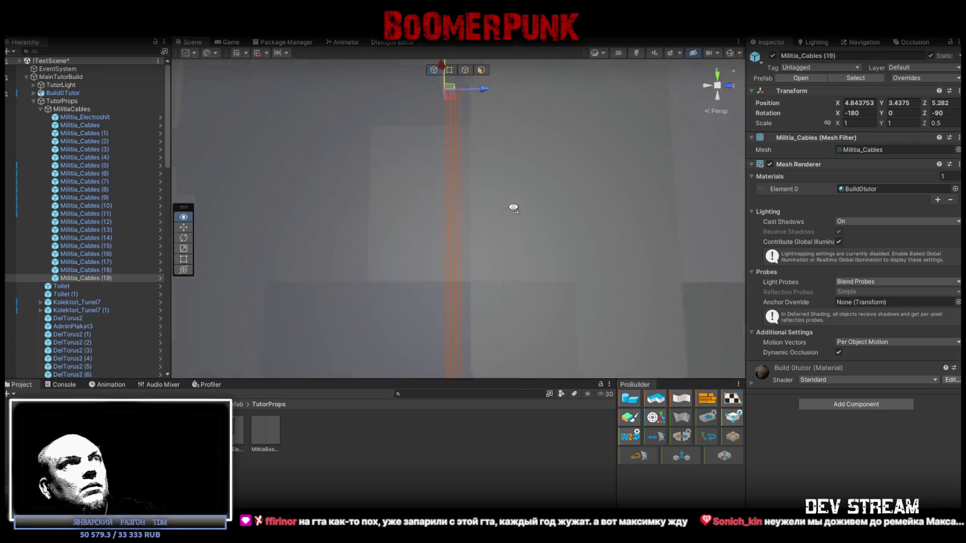
{"action": "key", "text": "e"}
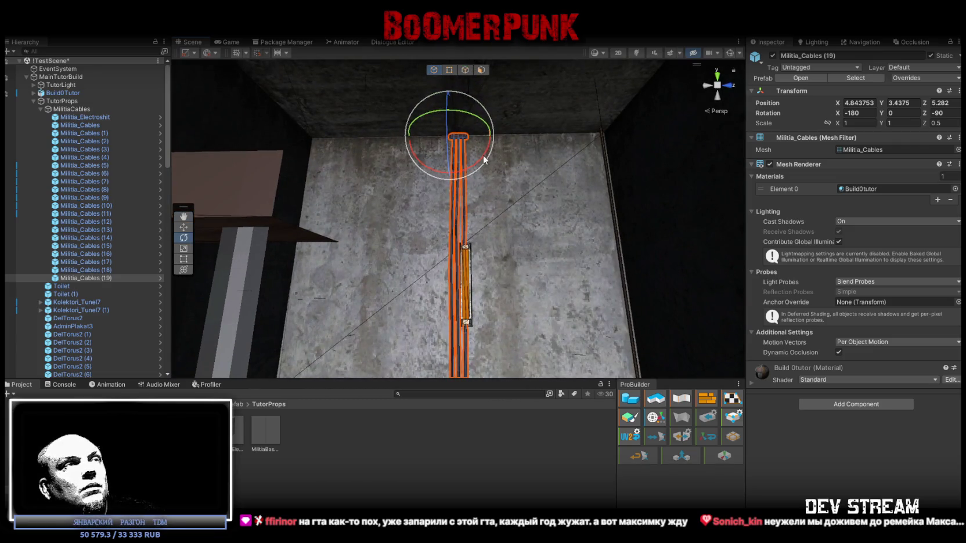
Step: Flip Militia_Cables (19) to Rotation X 0 and raise it up the wall to Y 1.479
{"action": "key", "text": "z"}
{"action": "mouse_move", "coordinate": [442, 243]}
{"action": "left_mouse_down"}
{"action": "mouse_move", "coordinate": [193, 361]}
{"action": "mouse_move", "coordinate": [107, 355]}
{"action": "mouse_move", "coordinate": [406, 291]}
{"action": "left_mouse_up"}
{"action": "scroll", "coordinate": [548, 219], "scroll_direction": "up", "scroll_amount": 2}
{"action": "key", "text": "w"}
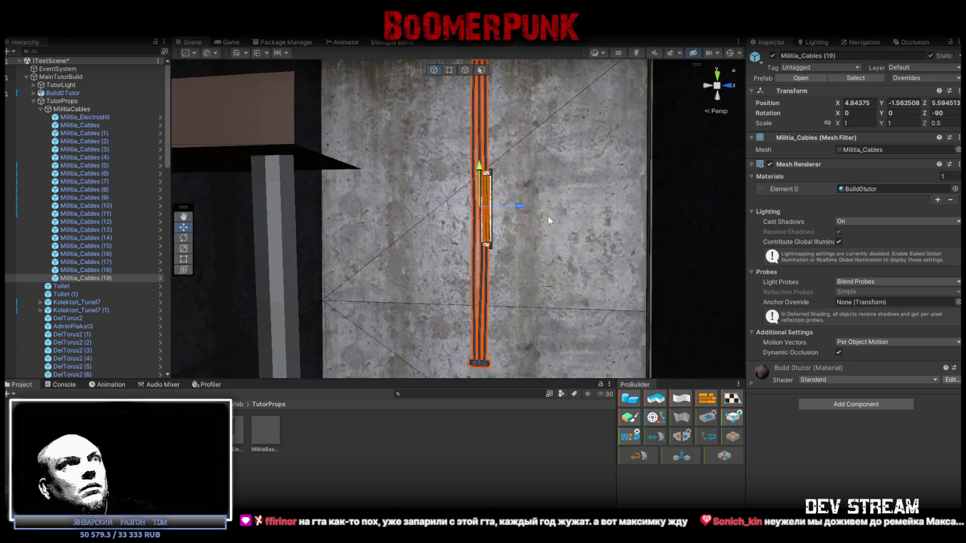
{"action": "left_click_drag", "start_coordinate": [485, 167], "coordinate": [485, 52]}
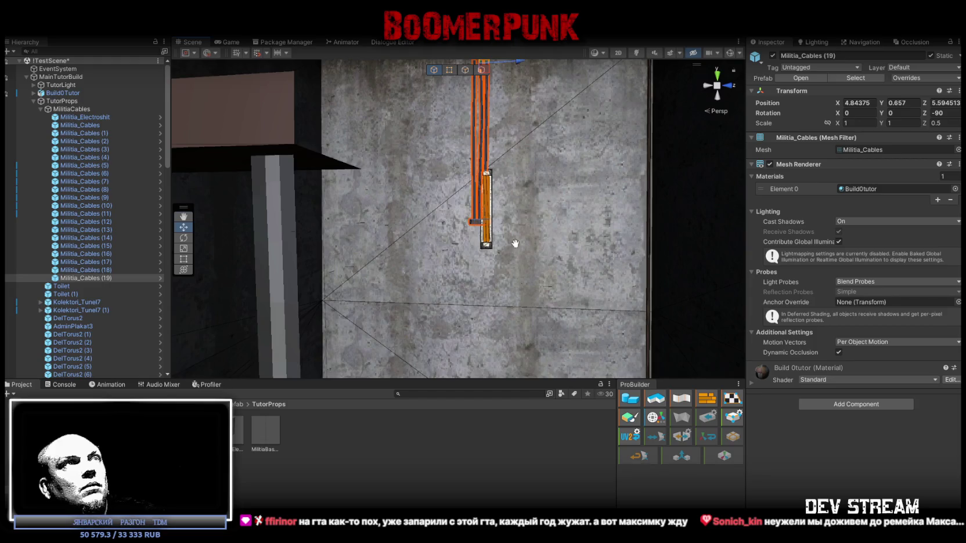
{"action": "scroll", "coordinate": [514, 243], "scroll_direction": "down", "scroll_amount": 3}
{"action": "scroll", "coordinate": [500, 250], "scroll_direction": "up", "scroll_amount": 3}
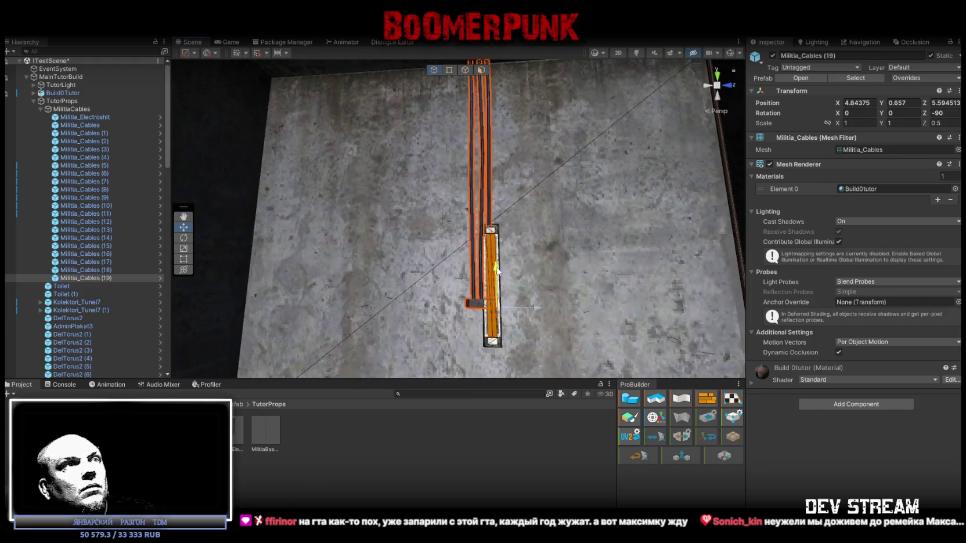
{"action": "mouse_move", "coordinate": [496, 270]}
{"action": "left_mouse_down"}
{"action": "mouse_move", "coordinate": [496, 177]}
{"action": "mouse_move", "coordinate": [516, 214]}
{"action": "left_mouse_up"}
Step: Shorten the vertical bundle to X scale 0.399, then duplicate it
{"action": "key", "text": "r"}
{"action": "mouse_move", "coordinate": [485, 257]}
{"action": "left_mouse_down"}
{"action": "mouse_move", "coordinate": [490, 300]}
{"action": "mouse_move", "coordinate": [469, 315]}
{"action": "mouse_move", "coordinate": [469, 292]}
{"action": "left_mouse_up"}
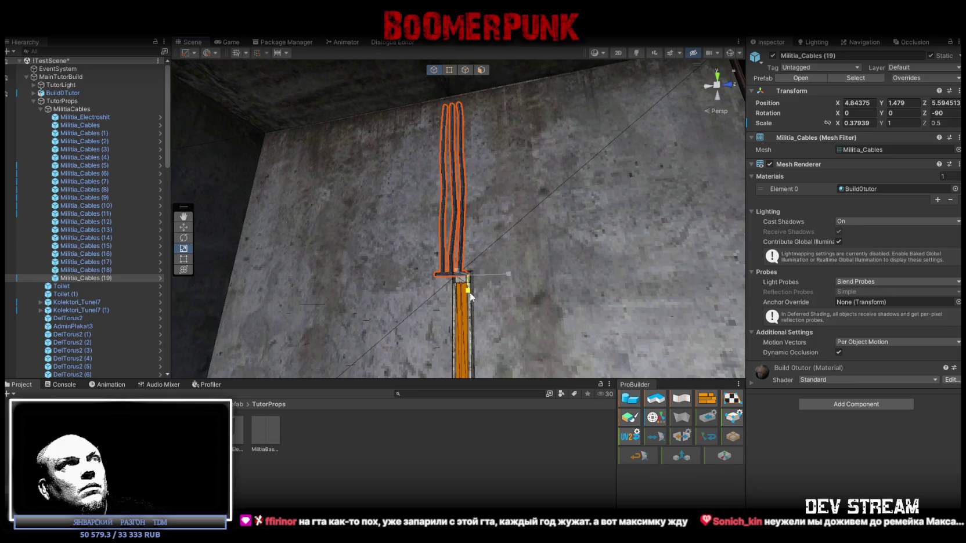
{"action": "mouse_move", "coordinate": [564, 183]}
{"action": "left_mouse_down"}
{"action": "mouse_move", "coordinate": [461, 142]}
{"action": "mouse_move", "coordinate": [424, 152]}
{"action": "mouse_move", "coordinate": [410, 226]}
{"action": "mouse_move", "coordinate": [386, 260]}
{"action": "mouse_move", "coordinate": [468, 302]}
{"action": "mouse_move", "coordinate": [511, 250]}
{"action": "mouse_move", "coordinate": [492, 153]}
{"action": "mouse_move", "coordinate": [497, 207]}
{"action": "left_mouse_up"}
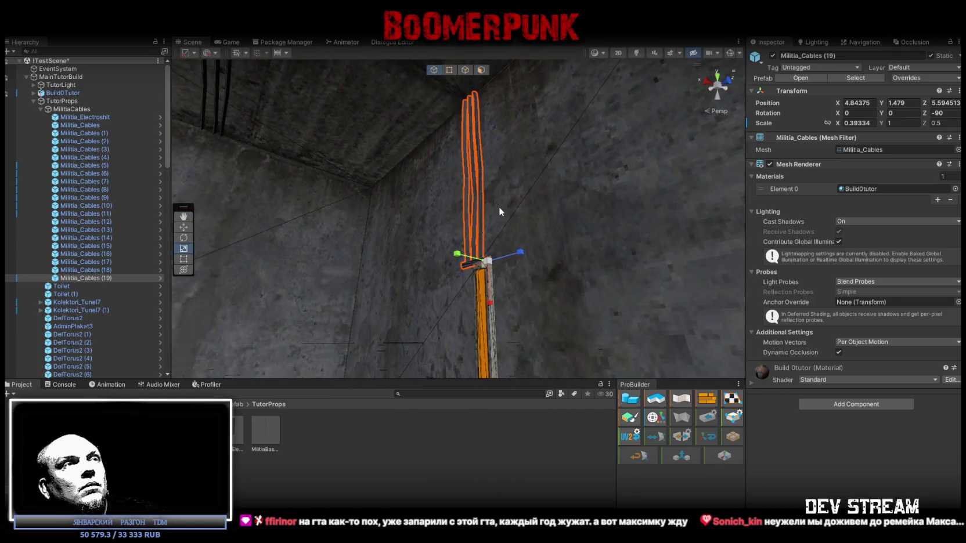
{"action": "key", "text": "ctrl+d"}
Step: Raise the copy onto the ceiling as Militia_Cables (21), rotated Z -180 with X scale 1.5
{"action": "key", "text": "w"}
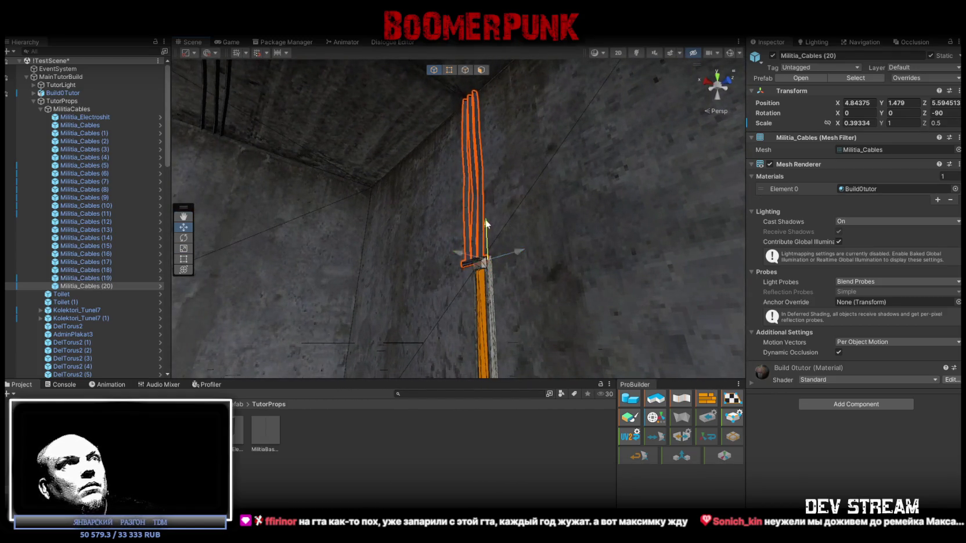
{"action": "left_click_drag", "start_coordinate": [487, 224], "coordinate": [480, 82]}
{"action": "key", "text": "f"}
{"action": "key", "text": "e"}
{"action": "mouse_move", "coordinate": [467, 245]}
{"action": "left_mouse_down"}
{"action": "mouse_move", "coordinate": [511, 381]}
{"action": "mouse_move", "coordinate": [614, 255]}
{"action": "mouse_move", "coordinate": [517, 251]}
{"action": "mouse_move", "coordinate": [476, 263]}
{"action": "left_mouse_up"}
{"action": "key", "text": "w"}
{"action": "left_click_drag", "start_coordinate": [476, 164], "coordinate": [477, 91]}
{"action": "key", "text": "f"}
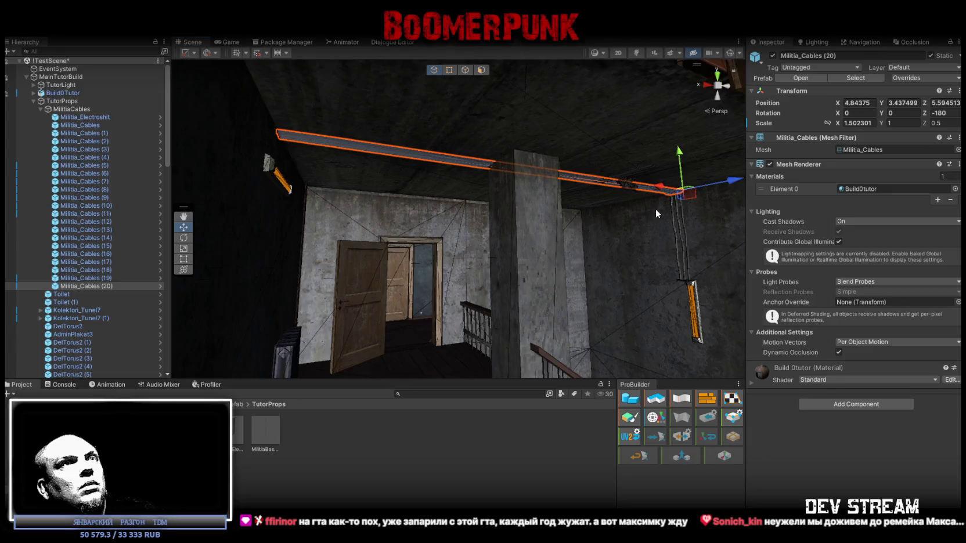
Step: Add another copy at the ceiling's far end turned to Z -270, and select Militia_Electroshit
{"action": "left_click_drag", "start_coordinate": [707, 193], "coordinate": [317, 179]}
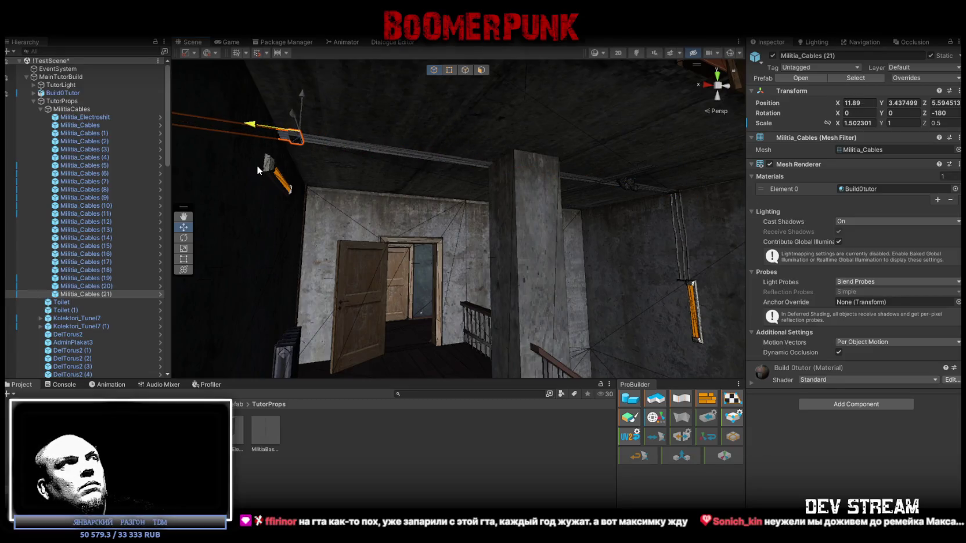
{"action": "left_click_drag", "start_coordinate": [256, 165], "coordinate": [253, 164]}
{"action": "key", "text": "f"}
{"action": "left_click_drag", "start_coordinate": [508, 216], "coordinate": [636, 189]}
{"action": "key", "text": "w"}
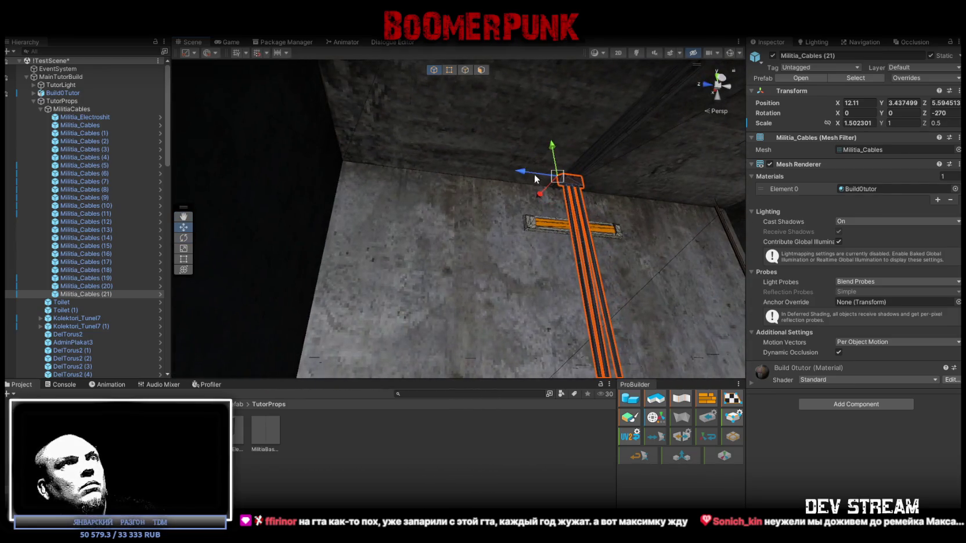
{"action": "left_click_drag", "start_coordinate": [558, 176], "coordinate": [372, 172]}
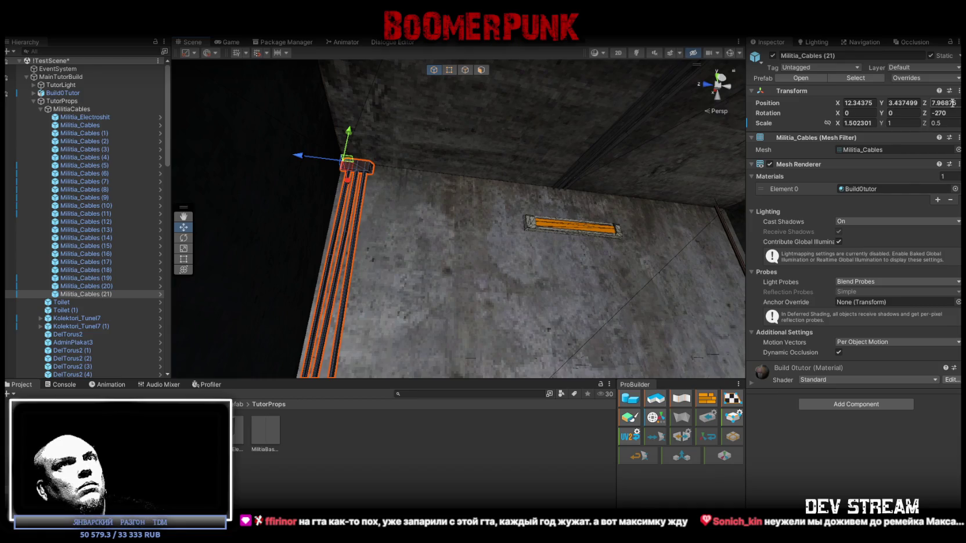
{"action": "key", "text": "ctrl+z"}
{"action": "mouse_move", "coordinate": [557, 174]}
{"action": "left_mouse_down"}
{"action": "mouse_move", "coordinate": [565, 174]}
{"action": "mouse_move", "coordinate": [557, 252]}
{"action": "mouse_move", "coordinate": [575, 356]}
{"action": "mouse_move", "coordinate": [544, 269]}
{"action": "mouse_move", "coordinate": [483, 241]}
{"action": "mouse_move", "coordinate": [500, 215]}
{"action": "mouse_move", "coordinate": [494, 185]}
{"action": "mouse_move", "coordinate": [496, 296]}
{"action": "mouse_move", "coordinate": [575, 321]}
{"action": "mouse_move", "coordinate": [758, 302]}
{"action": "mouse_move", "coordinate": [679, 319]}
{"action": "mouse_move", "coordinate": [555, 276]}
{"action": "left_mouse_up"}
{"action": "left_click", "coordinate": [455, 203]}
Step: Set the Militia_Electroshit box's Y position to 1
{"action": "mouse_move", "coordinate": [455, 202]}
{"action": "left_mouse_down"}
{"action": "mouse_move", "coordinate": [546, 227]}
{"action": "mouse_move", "coordinate": [537, 180]}
{"action": "mouse_move", "coordinate": [524, 194]}
{"action": "left_mouse_up"}
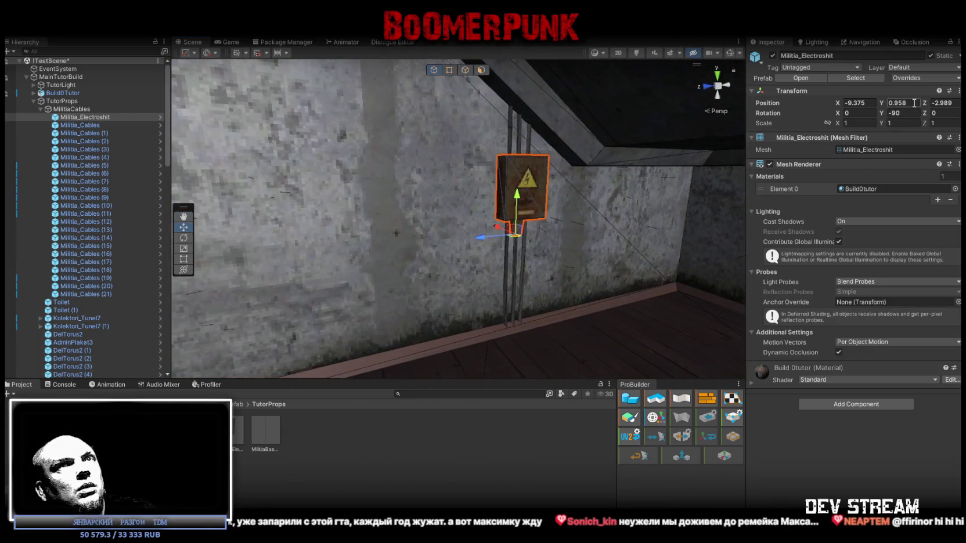
{"action": "type", "text": "1"}
{"action": "mouse_move", "coordinate": [718, 164]}
{"action": "left_mouse_down"}
{"action": "mouse_move", "coordinate": [706, 265]}
{"action": "mouse_move", "coordinate": [677, 197]}
{"action": "left_mouse_up"}
Step: Duplicate it as Militia_Electroshit (1) and place it at Y -3.0625 beside the stairs
{"action": "key", "text": "ctrl+d"}
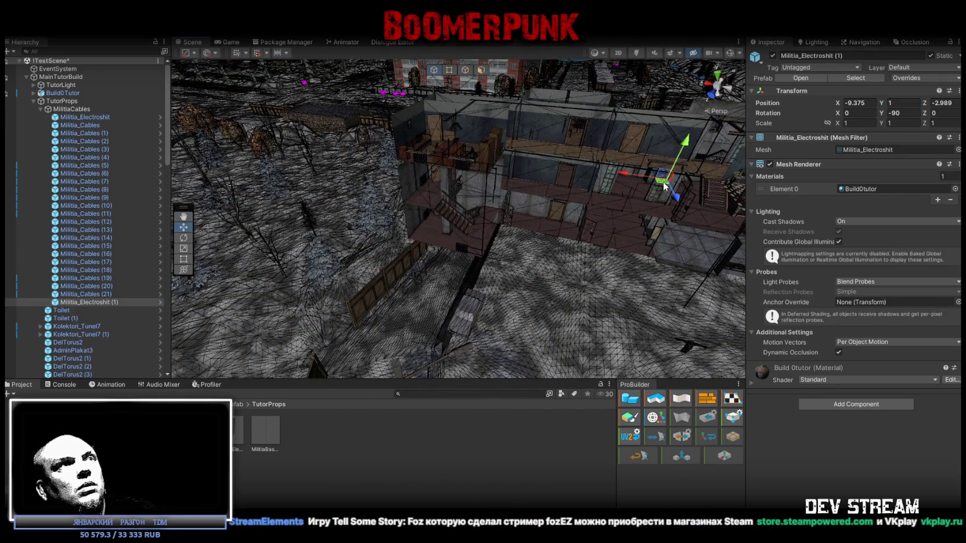
{"action": "left_click_drag", "start_coordinate": [424, 212], "coordinate": [441, 209]}
{"action": "key", "text": "f"}
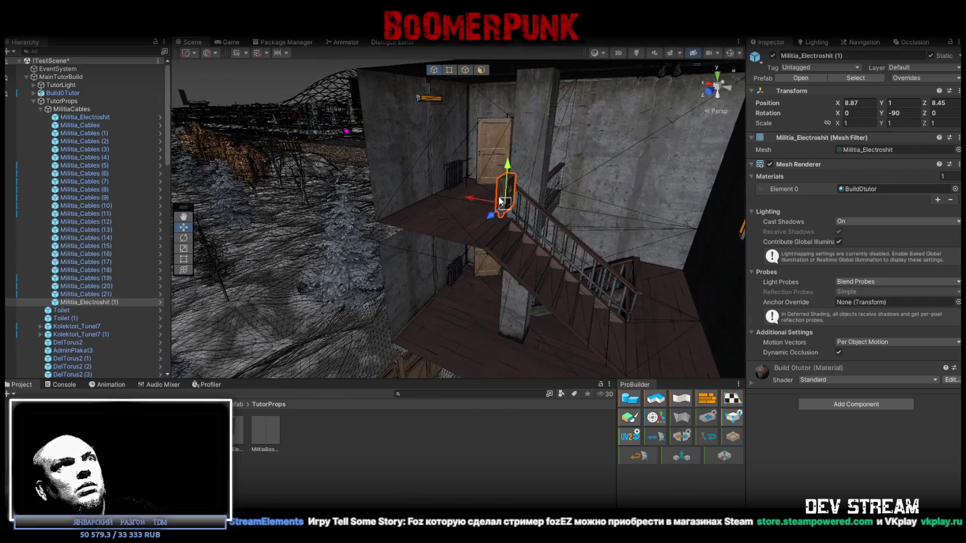
{"action": "left_click_drag", "start_coordinate": [500, 202], "coordinate": [443, 268]}
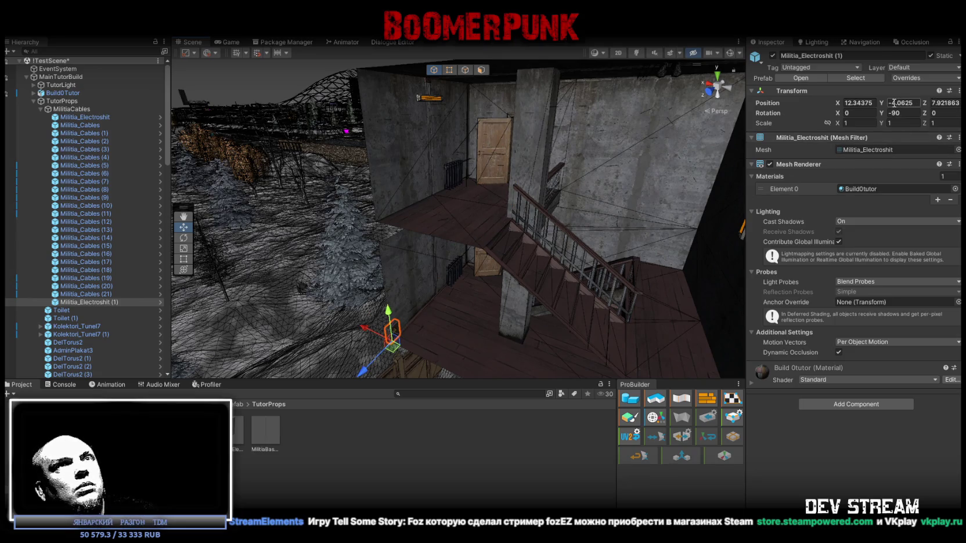
{"action": "type", "text": "3"}
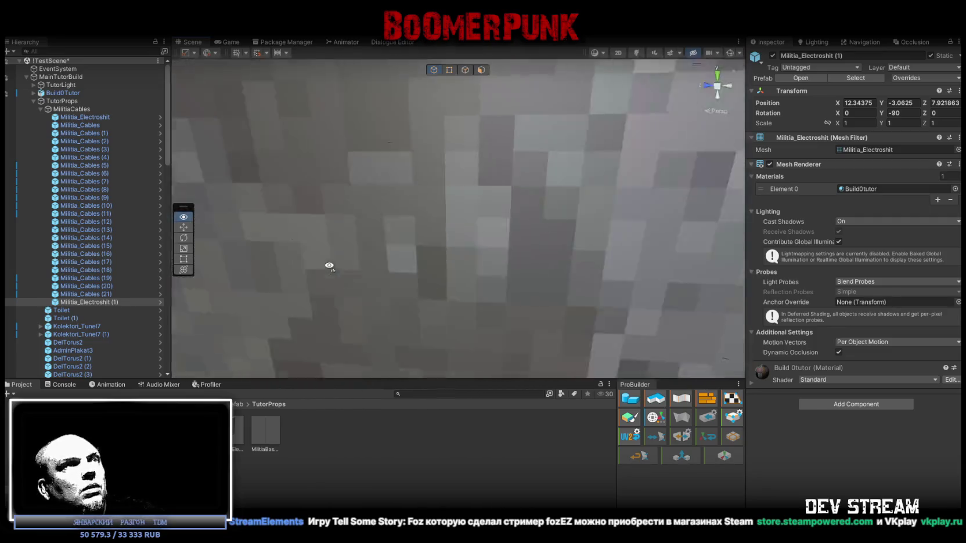
{"action": "mouse_move", "coordinate": [287, 237]}
{"action": "left_mouse_down"}
{"action": "mouse_move", "coordinate": [530, 233]}
{"action": "mouse_move", "coordinate": [735, 277]}
{"action": "left_mouse_up"}
{"action": "scroll", "coordinate": [532, 232], "scroll_direction": "down", "scroll_amount": 5}
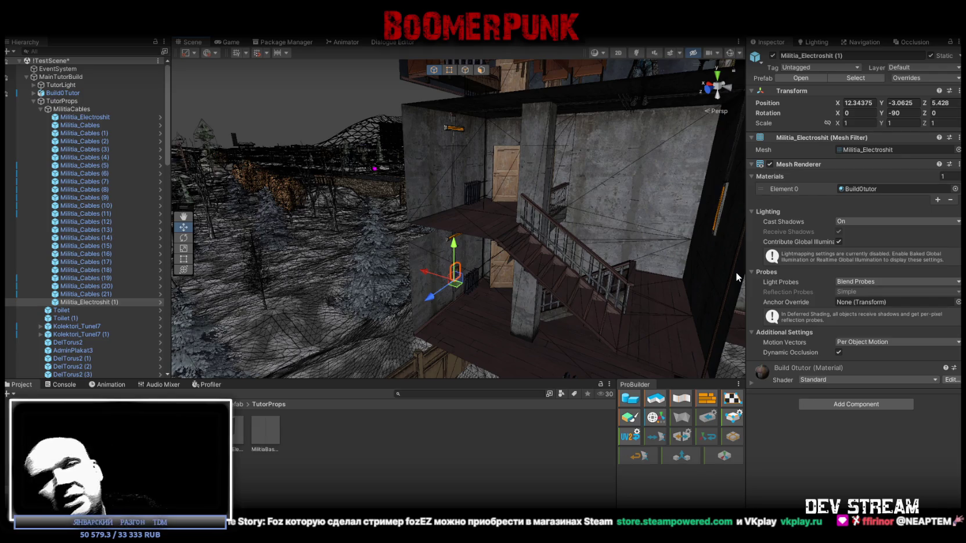
Step: Fly into the building and down the long corridor toward the ceiling cables
{"action": "key", "text": "w"}
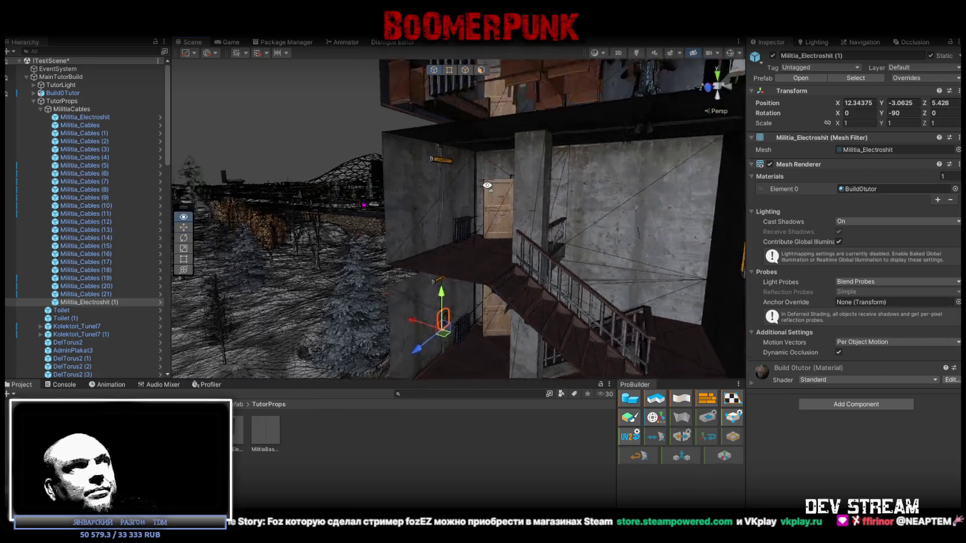
{"action": "key", "text": "q"}
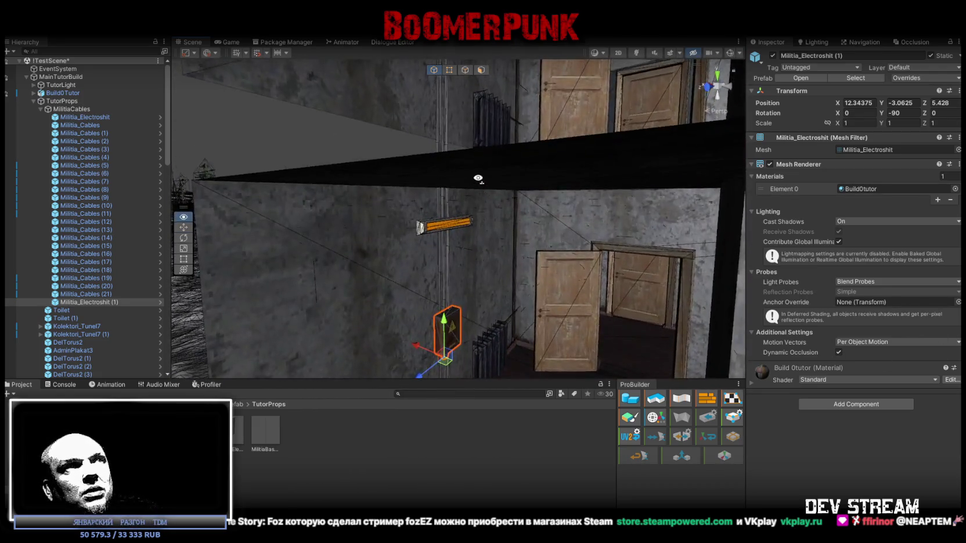
{"action": "key", "text": "s"}
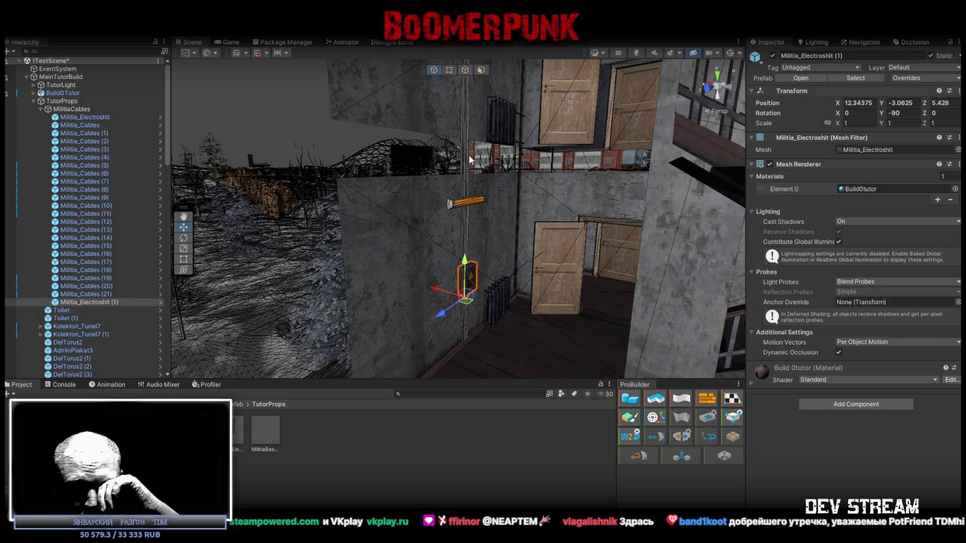
{"action": "key", "text": "w"}
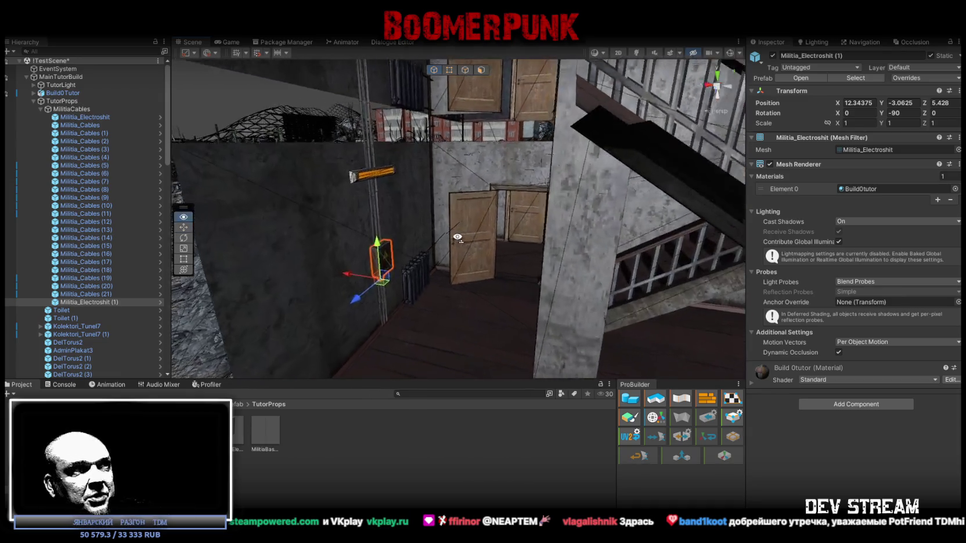
{"action": "key", "text": "w"}
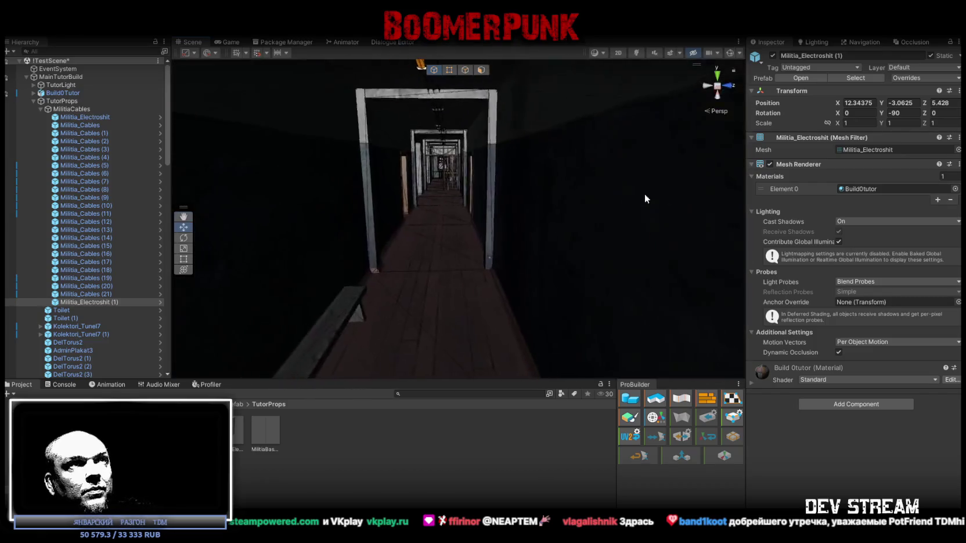
{"action": "right_click", "coordinate": [644, 199]}
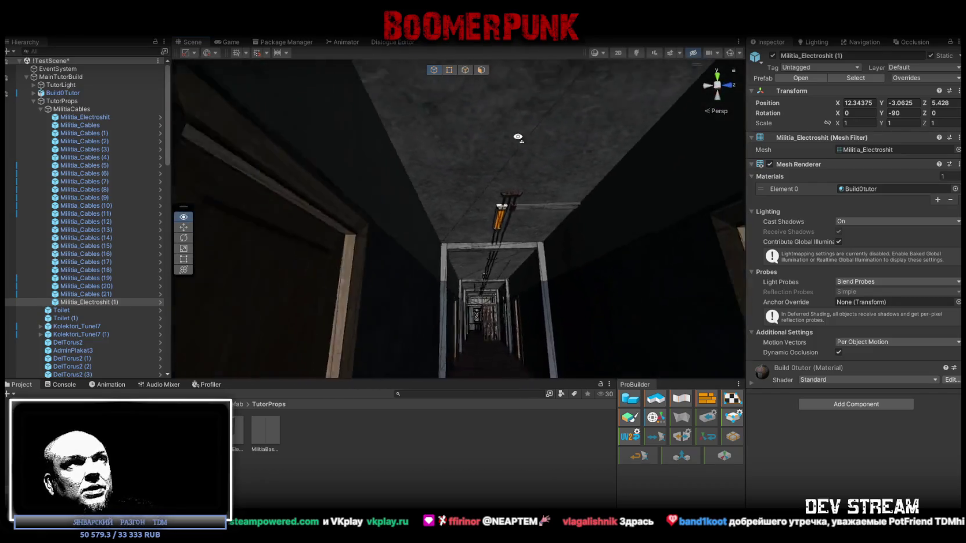
{"action": "key", "text": "w"}
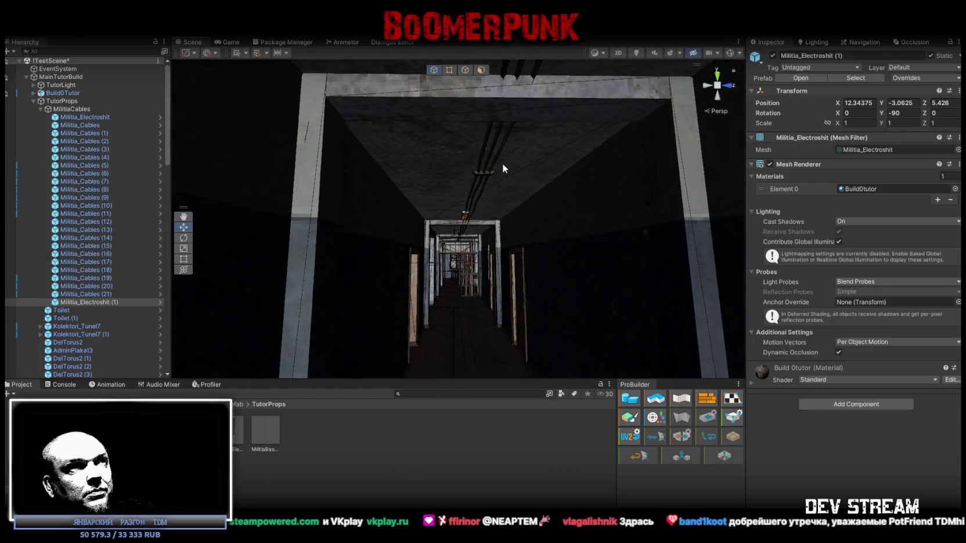
Step: Duplicate Militia_Cables (13) as (22), rotated -90 on Y at X 0.856, Z 1.298
{"action": "left_click", "coordinate": [488, 175]}
{"action": "right_click", "coordinate": [488, 175]}
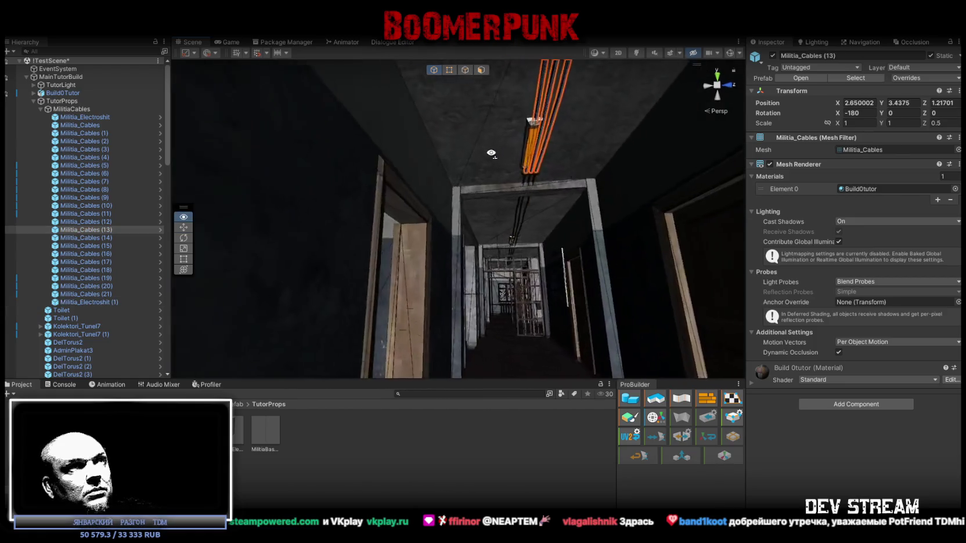
{"action": "mouse_move", "coordinate": [576, 147]}
{"action": "left_mouse_down"}
{"action": "mouse_move", "coordinate": [560, 193]}
{"action": "mouse_move", "coordinate": [538, 215]}
{"action": "mouse_move", "coordinate": [457, 190]}
{"action": "mouse_move", "coordinate": [418, 138]}
{"action": "left_mouse_up"}
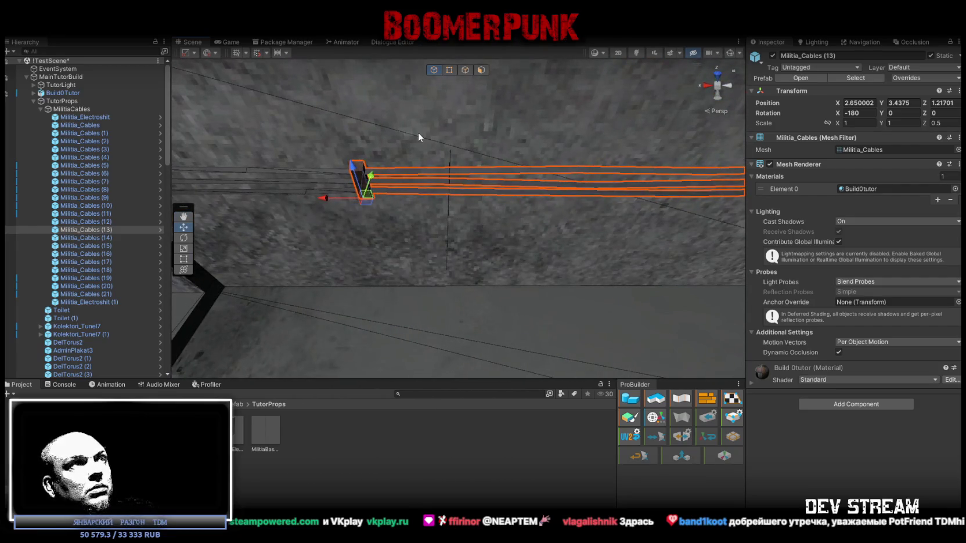
{"action": "key", "text": "ctrl+d"}
{"action": "mouse_move", "coordinate": [328, 197]}
{"action": "left_mouse_down"}
{"action": "mouse_move", "coordinate": [489, 202]}
{"action": "mouse_move", "coordinate": [495, 224]}
{"action": "mouse_move", "coordinate": [660, 273]}
{"action": "mouse_move", "coordinate": [636, 253]}
{"action": "mouse_move", "coordinate": [649, 180]}
{"action": "mouse_move", "coordinate": [492, 168]}
{"action": "mouse_move", "coordinate": [434, 147]}
{"action": "mouse_move", "coordinate": [567, 183]}
{"action": "mouse_move", "coordinate": [551, 170]}
{"action": "mouse_move", "coordinate": [546, 308]}
{"action": "mouse_move", "coordinate": [534, 244]}
{"action": "mouse_move", "coordinate": [586, 210]}
{"action": "mouse_move", "coordinate": [501, 208]}
{"action": "mouse_move", "coordinate": [500, 186]}
{"action": "left_mouse_up"}
{"action": "key", "text": "e"}
{"action": "key", "text": "w"}
{"action": "mouse_move", "coordinate": [284, 153]}
{"action": "left_mouse_down"}
{"action": "mouse_move", "coordinate": [297, 128]}
{"action": "mouse_move", "coordinate": [277, 136]}
{"action": "mouse_move", "coordinate": [298, 129]}
{"action": "mouse_move", "coordinate": [472, 267]}
{"action": "mouse_move", "coordinate": [472, 209]}
{"action": "mouse_move", "coordinate": [507, 222]}
{"action": "mouse_move", "coordinate": [514, 230]}
{"action": "mouse_move", "coordinate": [485, 272]}
{"action": "mouse_move", "coordinate": [477, 315]}
{"action": "mouse_move", "coordinate": [444, 323]}
{"action": "mouse_move", "coordinate": [374, 260]}
{"action": "mouse_move", "coordinate": [324, 122]}
{"action": "mouse_move", "coordinate": [307, 116]}
{"action": "left_mouse_up"}
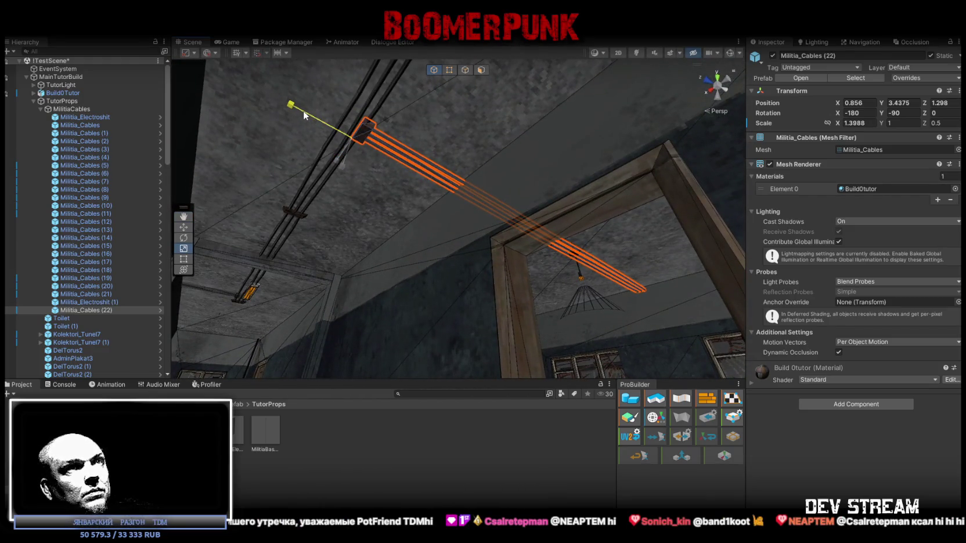
Step: Duplicate the cable as Militia_Cables (23) and slide it along the ceiling
{"action": "mouse_move", "coordinate": [418, 194]}
{"action": "left_mouse_down"}
{"action": "mouse_move", "coordinate": [575, 271]}
{"action": "mouse_move", "coordinate": [470, 248]}
{"action": "mouse_move", "coordinate": [377, 287]}
{"action": "mouse_move", "coordinate": [505, 315]}
{"action": "mouse_move", "coordinate": [502, 276]}
{"action": "left_mouse_up"}
{"action": "key", "text": "ctrl+d"}
{"action": "mouse_move", "coordinate": [348, 185]}
{"action": "left_mouse_down"}
{"action": "mouse_move", "coordinate": [633, 232]}
{"action": "mouse_move", "coordinate": [614, 274]}
{"action": "mouse_move", "coordinate": [571, 274]}
{"action": "mouse_move", "coordinate": [426, 178]}
{"action": "mouse_move", "coordinate": [690, 186]}
{"action": "left_mouse_up"}
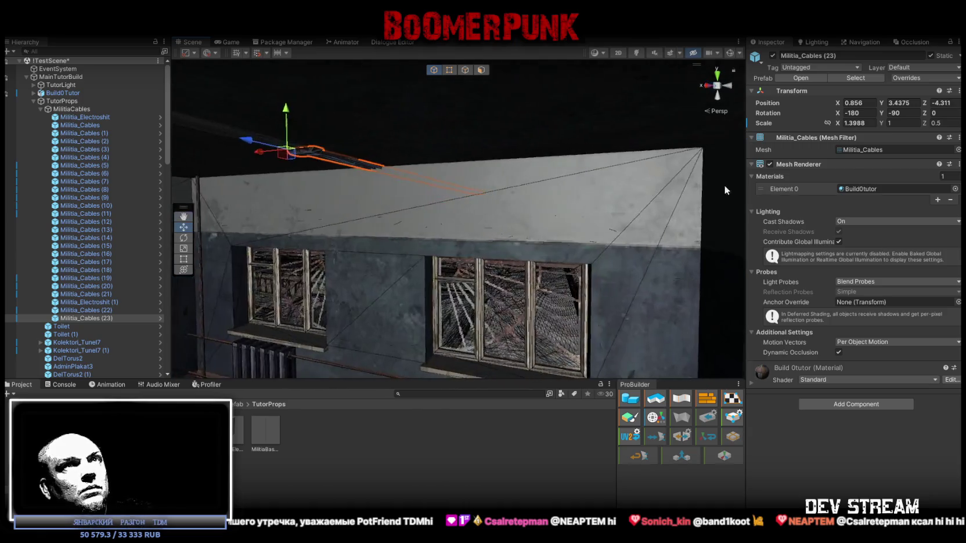
{"action": "mouse_move", "coordinate": [454, 191]}
{"action": "left_mouse_down"}
{"action": "mouse_move", "coordinate": [539, 170]}
{"action": "mouse_move", "coordinate": [532, 47]}
{"action": "mouse_move", "coordinate": [487, 172]}
{"action": "left_mouse_up"}
Step: Turn it -90 on Z at X 0.856, shorten to X scale 0.8078, then select Militia_Cables (18)
{"action": "key", "text": "e"}
{"action": "mouse_move", "coordinate": [546, 138]}
{"action": "left_mouse_down"}
{"action": "mouse_move", "coordinate": [360, 155]}
{"action": "mouse_move", "coordinate": [326, 174]}
{"action": "left_mouse_up"}
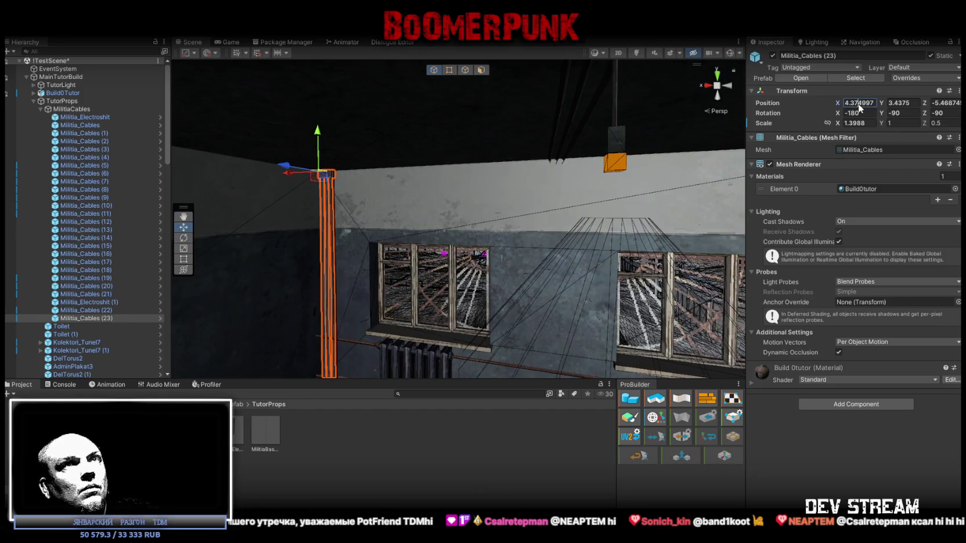
{"action": "type", "text": "0.856"}
{"action": "key", "text": "Return"}
{"action": "mouse_move", "coordinate": [522, 255]}
{"action": "left_mouse_down"}
{"action": "mouse_move", "coordinate": [544, 276]}
{"action": "mouse_move", "coordinate": [457, 281]}
{"action": "mouse_move", "coordinate": [455, 262]}
{"action": "mouse_move", "coordinate": [667, 242]}
{"action": "mouse_move", "coordinate": [554, 162]}
{"action": "mouse_move", "coordinate": [544, 179]}
{"action": "mouse_move", "coordinate": [519, 100]}
{"action": "left_mouse_up"}
{"action": "mouse_move", "coordinate": [505, 103]}
{"action": "left_mouse_down"}
{"action": "mouse_move", "coordinate": [446, 268]}
{"action": "mouse_move", "coordinate": [571, 299]}
{"action": "mouse_move", "coordinate": [569, 190]}
{"action": "mouse_move", "coordinate": [498, 148]}
{"action": "mouse_move", "coordinate": [470, 148]}
{"action": "mouse_move", "coordinate": [435, 215]}
{"action": "mouse_move", "coordinate": [501, 230]}
{"action": "mouse_move", "coordinate": [453, 227]}
{"action": "mouse_move", "coordinate": [447, 178]}
{"action": "mouse_move", "coordinate": [524, 213]}
{"action": "mouse_move", "coordinate": [314, 198]}
{"action": "left_mouse_up"}
{"action": "left_click", "coordinate": [467, 176]}
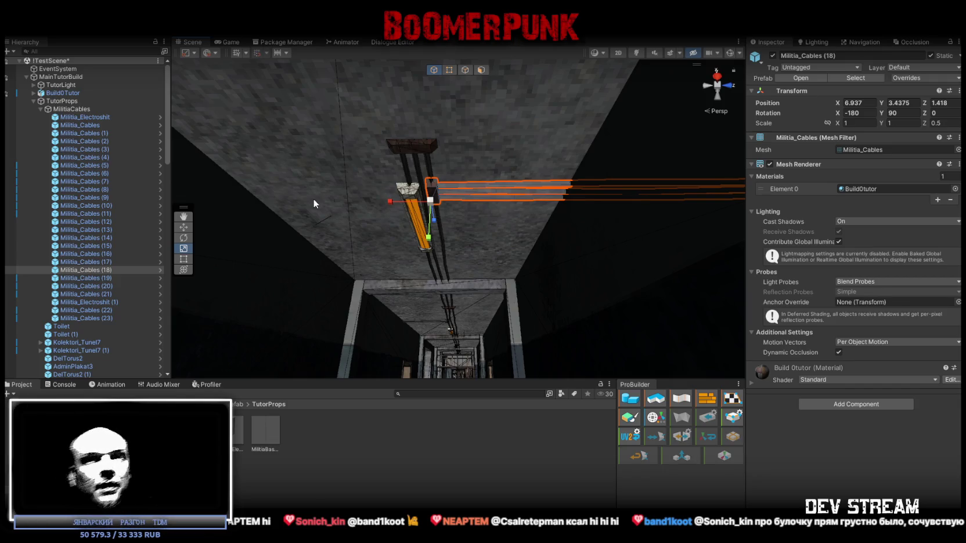
Step: Duplicate Militia_Cables (18) into Militia_Cables (24), rotated -90 on Y, at X 5.424 beside the ceiling run
{"action": "mouse_move", "coordinate": [404, 209]}
{"action": "left_mouse_down"}
{"action": "mouse_move", "coordinate": [348, 234]}
{"action": "mouse_move", "coordinate": [414, 243]}
{"action": "left_mouse_up"}
{"action": "key", "text": "ctrl+d"}
{"action": "key", "text": "e"}
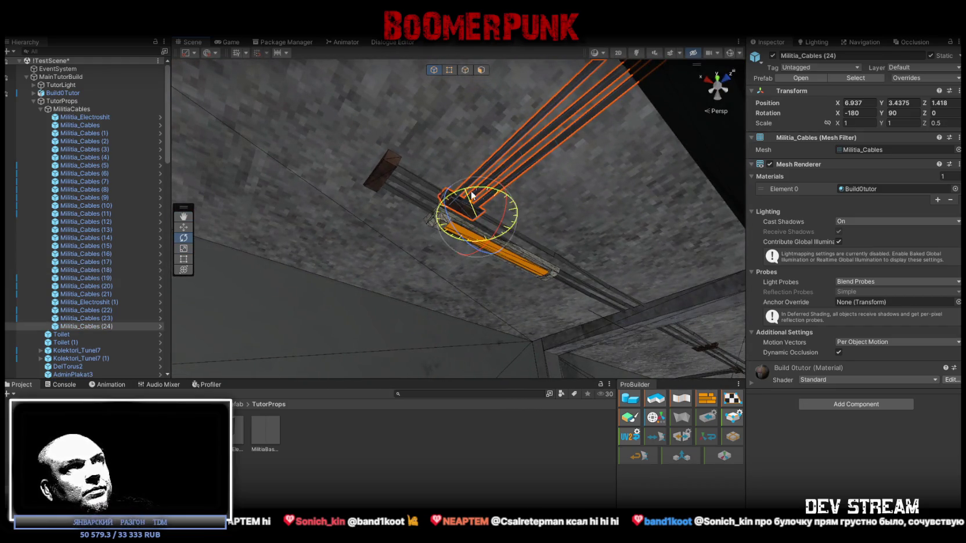
{"action": "mouse_move", "coordinate": [484, 246]}
{"action": "left_mouse_down"}
{"action": "mouse_move", "coordinate": [715, 252]}
{"action": "mouse_move", "coordinate": [569, 155]}
{"action": "mouse_move", "coordinate": [499, 87]}
{"action": "mouse_move", "coordinate": [476, 116]}
{"action": "left_mouse_up"}
{"action": "key", "text": "w"}
{"action": "mouse_move", "coordinate": [473, 170]}
{"action": "left_mouse_down"}
{"action": "mouse_move", "coordinate": [653, 227]}
{"action": "mouse_move", "coordinate": [639, 281]}
{"action": "mouse_move", "coordinate": [615, 262]}
{"action": "mouse_move", "coordinate": [615, 251]}
{"action": "mouse_move", "coordinate": [606, 265]}
{"action": "mouse_move", "coordinate": [617, 300]}
{"action": "mouse_move", "coordinate": [612, 287]}
{"action": "left_mouse_up"}
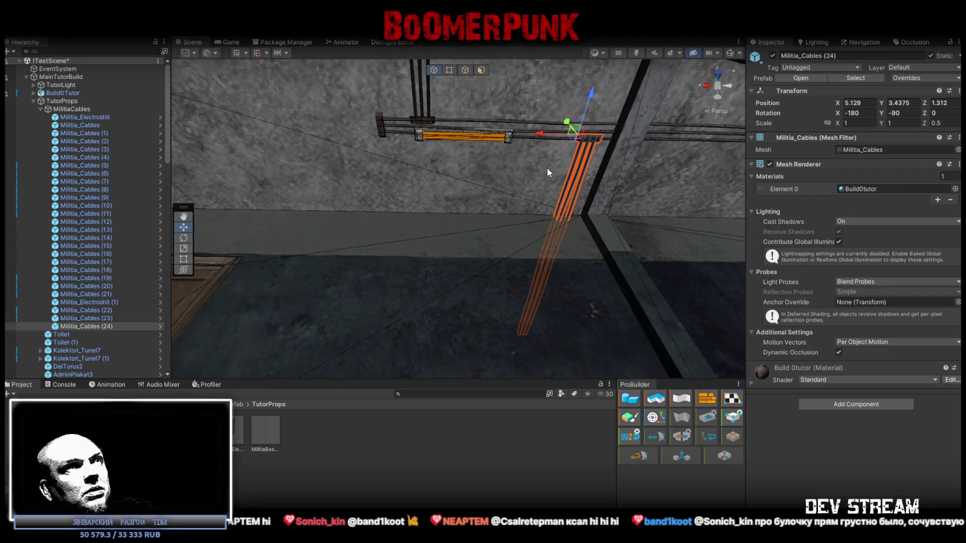
{"action": "mouse_move", "coordinate": [540, 137]}
{"action": "left_mouse_down"}
{"action": "mouse_move", "coordinate": [434, 114]}
{"action": "mouse_move", "coordinate": [486, 183]}
{"action": "mouse_move", "coordinate": [374, 230]}
{"action": "left_mouse_up"}
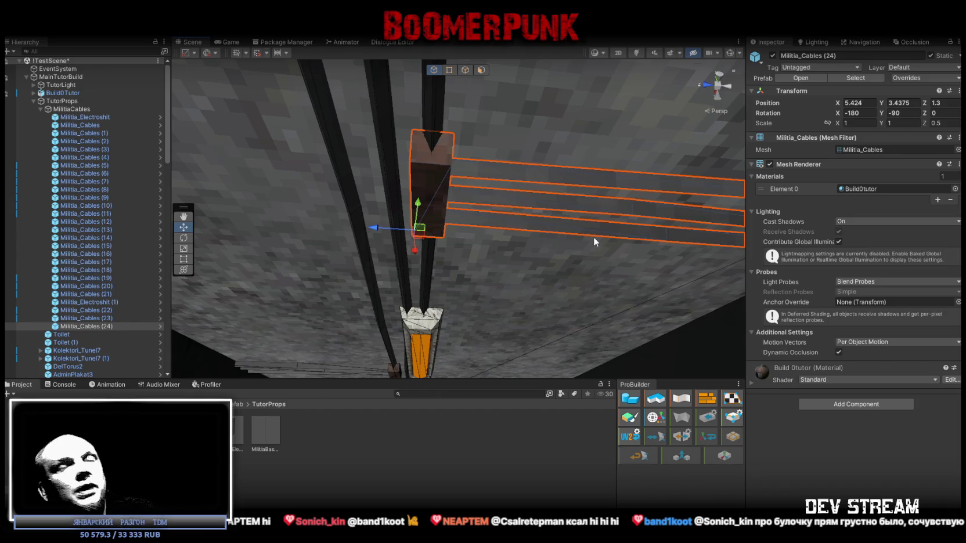
{"action": "mouse_move", "coordinate": [590, 237]}
{"action": "left_mouse_down"}
{"action": "mouse_move", "coordinate": [542, 235]}
{"action": "mouse_move", "coordinate": [589, 255]}
{"action": "mouse_move", "coordinate": [626, 185]}
{"action": "left_mouse_up"}
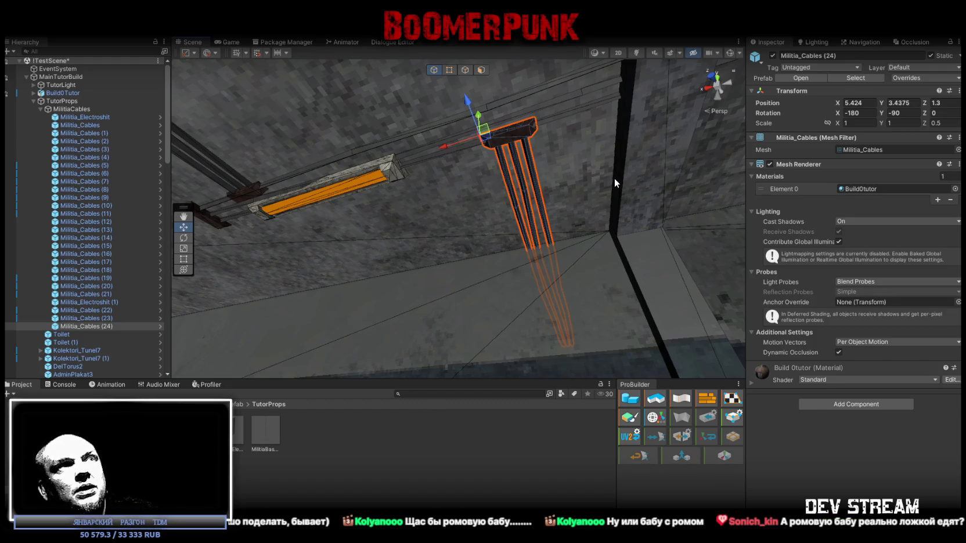
{"action": "mouse_move", "coordinate": [614, 178]}
{"action": "left_mouse_down"}
{"action": "mouse_move", "coordinate": [556, 163]}
{"action": "mouse_move", "coordinate": [509, 206]}
{"action": "mouse_move", "coordinate": [399, 250]}
{"action": "mouse_move", "coordinate": [386, 234]}
{"action": "mouse_move", "coordinate": [512, 213]}
{"action": "mouse_move", "coordinate": [487, 215]}
{"action": "mouse_move", "coordinate": [625, 234]}
{"action": "mouse_move", "coordinate": [669, 254]}
{"action": "mouse_move", "coordinate": [719, 336]}
{"action": "mouse_move", "coordinate": [812, 287]}
{"action": "mouse_move", "coordinate": [834, 296]}
{"action": "left_mouse_up"}
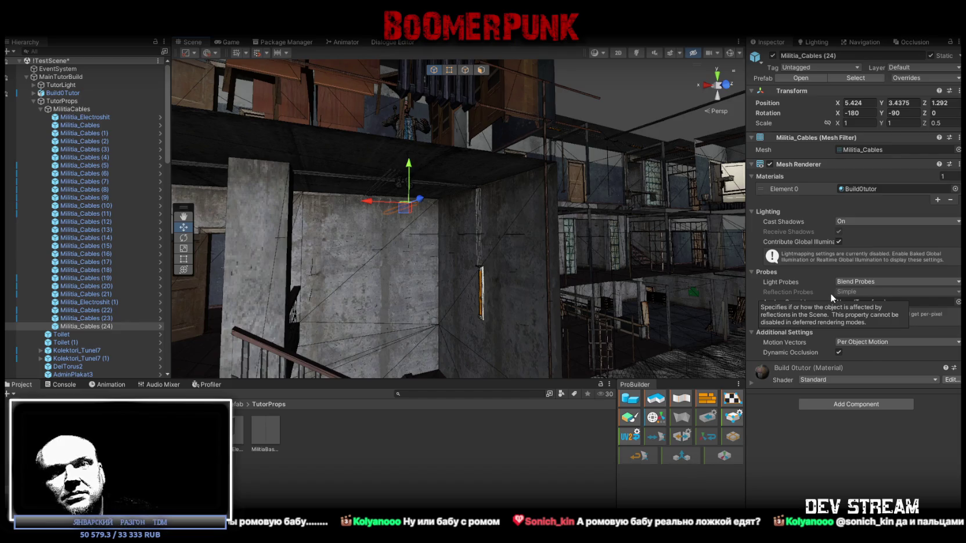
Step: Frame the selected cable and reorder Militia_Electroshit (1) directly below Militia_Electroshit in the Hierarchy
{"action": "mouse_move", "coordinate": [696, 203]}
{"action": "left_mouse_down"}
{"action": "mouse_move", "coordinate": [572, 190]}
{"action": "mouse_move", "coordinate": [411, 205]}
{"action": "mouse_move", "coordinate": [384, 218]}
{"action": "mouse_move", "coordinate": [307, 205]}
{"action": "mouse_move", "coordinate": [502, 205]}
{"action": "mouse_move", "coordinate": [462, 202]}
{"action": "mouse_move", "coordinate": [441, 171]}
{"action": "mouse_move", "coordinate": [447, 196]}
{"action": "mouse_move", "coordinate": [266, 184]}
{"action": "mouse_move", "coordinate": [328, 196]}
{"action": "mouse_move", "coordinate": [337, 175]}
{"action": "mouse_move", "coordinate": [304, 172]}
{"action": "left_mouse_up"}
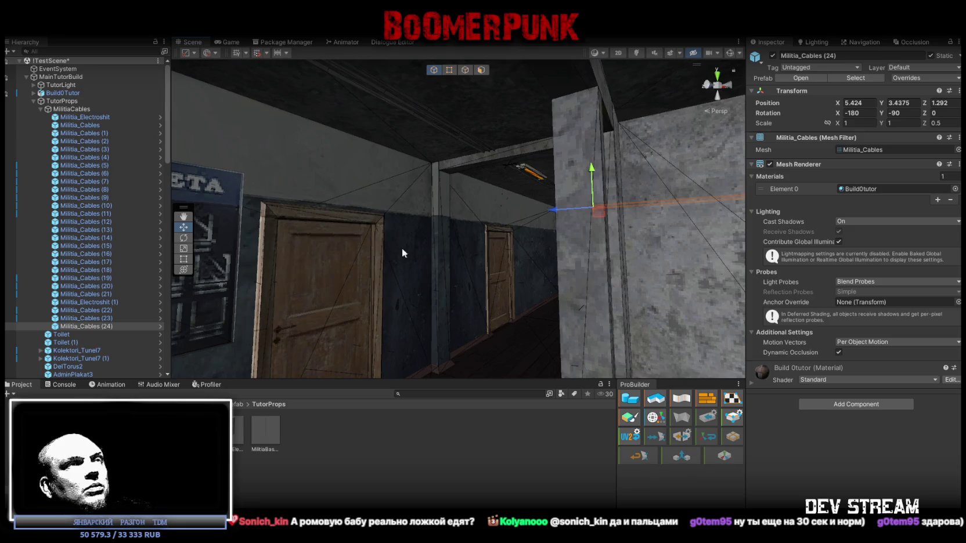
{"action": "key", "text": "f"}
{"action": "left_click_drag", "start_coordinate": [103, 303], "coordinate": [101, 121]}
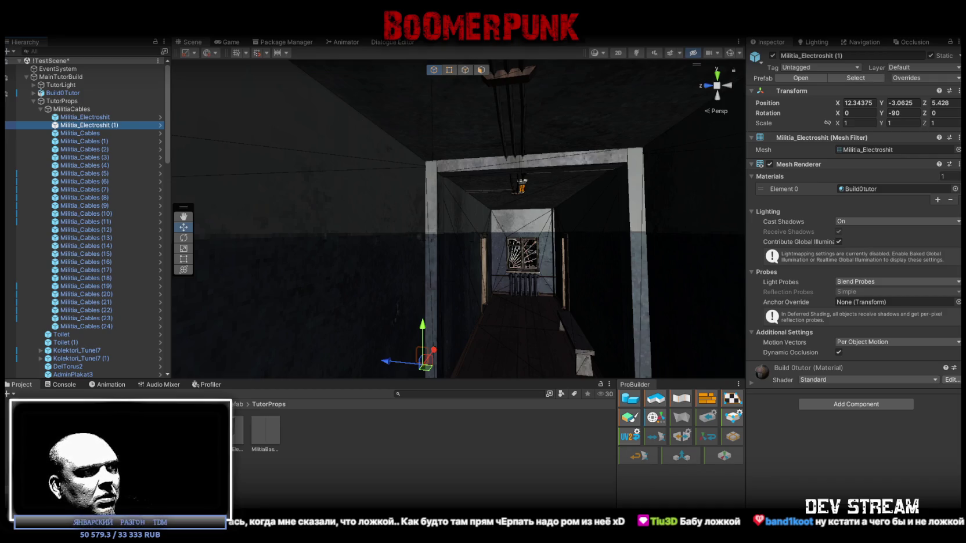
{"action": "key", "text": "alt+Tab"}
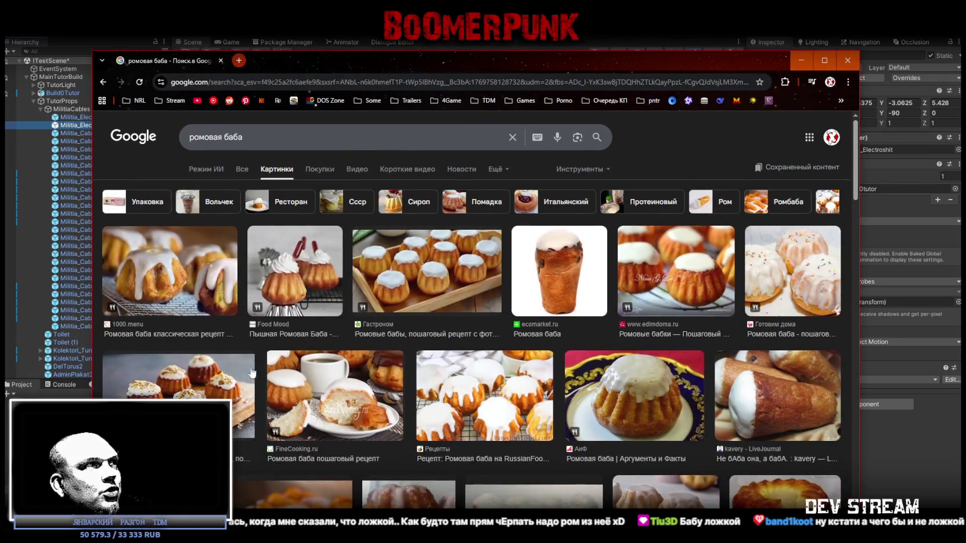
Step: Maximize Chrome and open the Рецептыши.ру rum baba photo in the side preview
{"action": "left_click", "coordinate": [824, 61]}
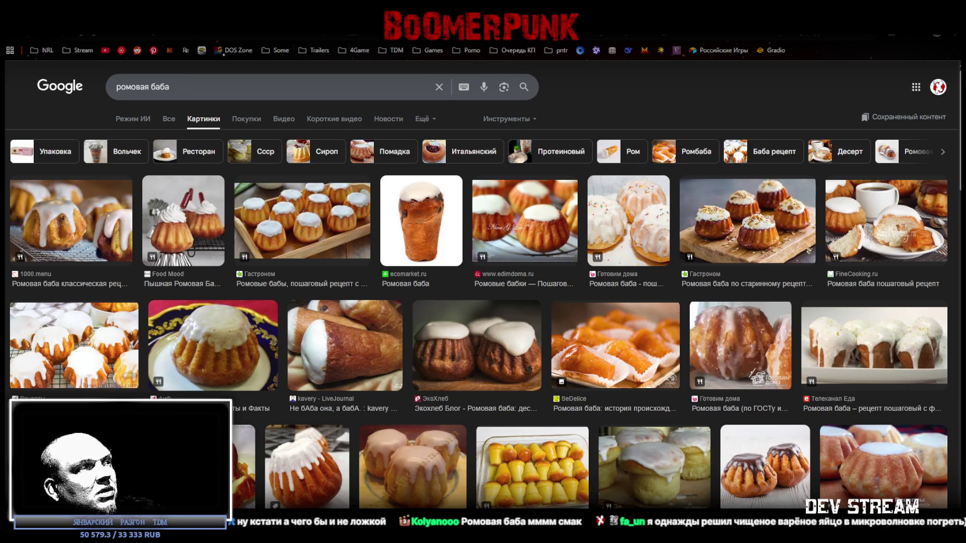
{"action": "left_click", "coordinate": [244, 458]}
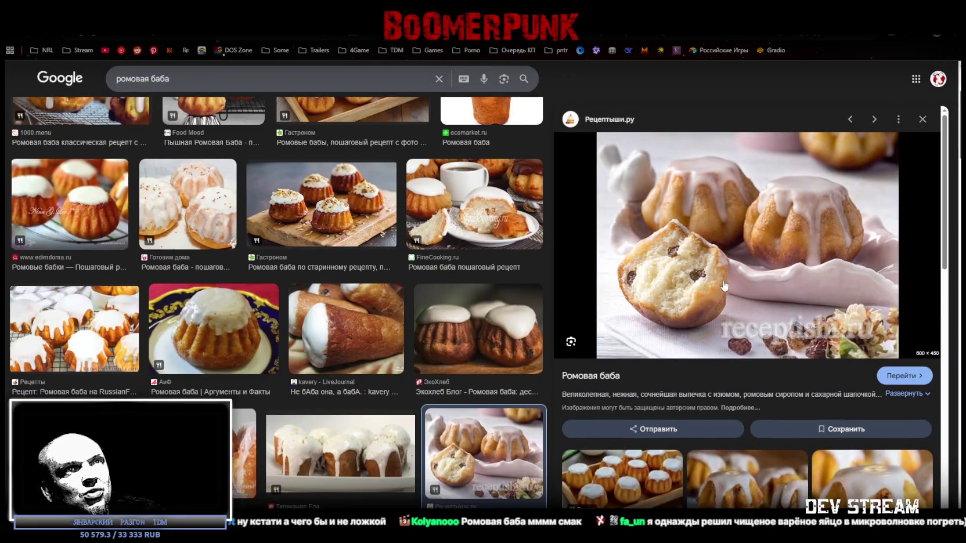
{"action": "scroll", "coordinate": [733, 368], "scroll_direction": "down", "scroll_amount": 2}
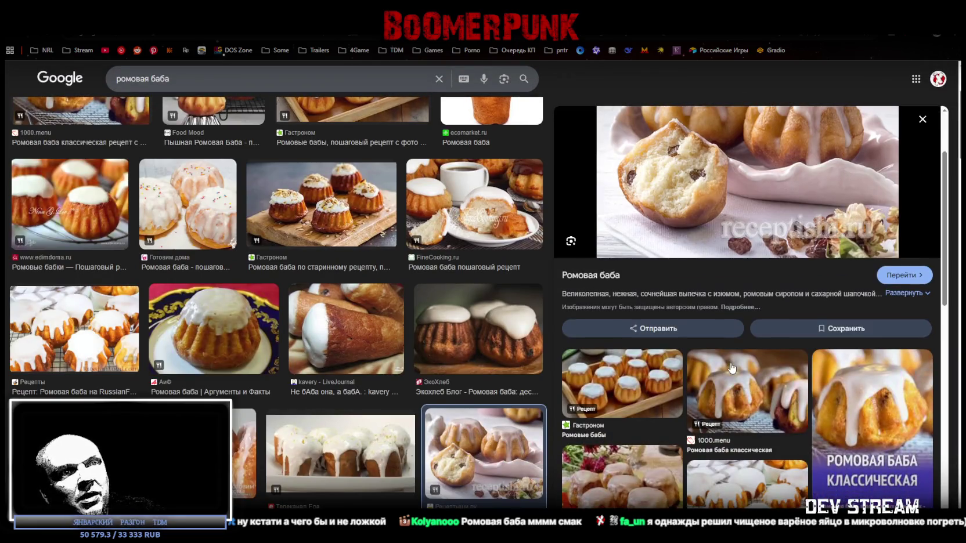
{"action": "scroll", "coordinate": [733, 368], "scroll_direction": "up", "scroll_amount": 2}
{"action": "scroll", "coordinate": [464, 324], "scroll_direction": "down", "scroll_amount": 3}
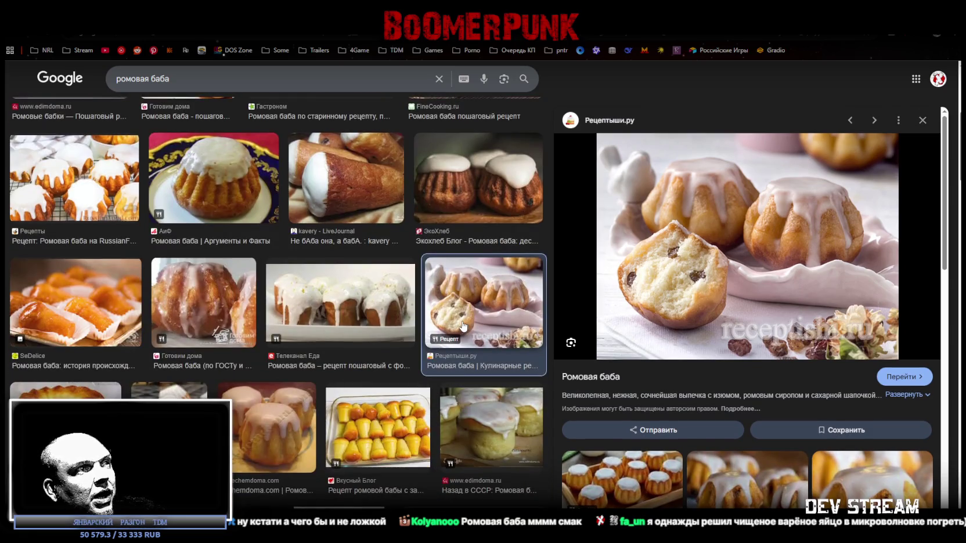
{"action": "scroll", "coordinate": [463, 326], "scroll_direction": "up", "scroll_amount": 5}
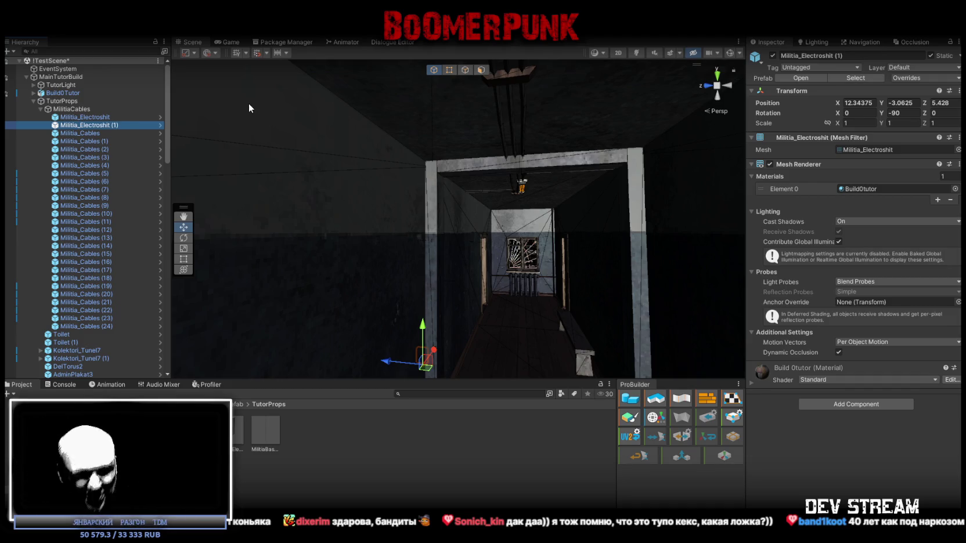
{"action": "mouse_move", "coordinate": [557, 134]}
{"action": "left_mouse_down"}
{"action": "mouse_move", "coordinate": [530, 171]}
{"action": "mouse_move", "coordinate": [600, 331]}
{"action": "mouse_move", "coordinate": [666, 262]}
{"action": "mouse_move", "coordinate": [504, 187]}
{"action": "mouse_move", "coordinate": [431, 186]}
{"action": "mouse_move", "coordinate": [650, 235]}
{"action": "mouse_move", "coordinate": [598, 223]}
{"action": "mouse_move", "coordinate": [554, 270]}
{"action": "mouse_move", "coordinate": [347, 216]}
{"action": "mouse_move", "coordinate": [323, 172]}
{"action": "mouse_move", "coordinate": [507, 188]}
{"action": "mouse_move", "coordinate": [524, 205]}
{"action": "mouse_move", "coordinate": [519, 268]}
{"action": "mouse_move", "coordinate": [493, 251]}
{"action": "mouse_move", "coordinate": [293, 251]}
{"action": "mouse_move", "coordinate": [498, 225]}
{"action": "mouse_move", "coordinate": [352, 228]}
{"action": "left_mouse_up"}
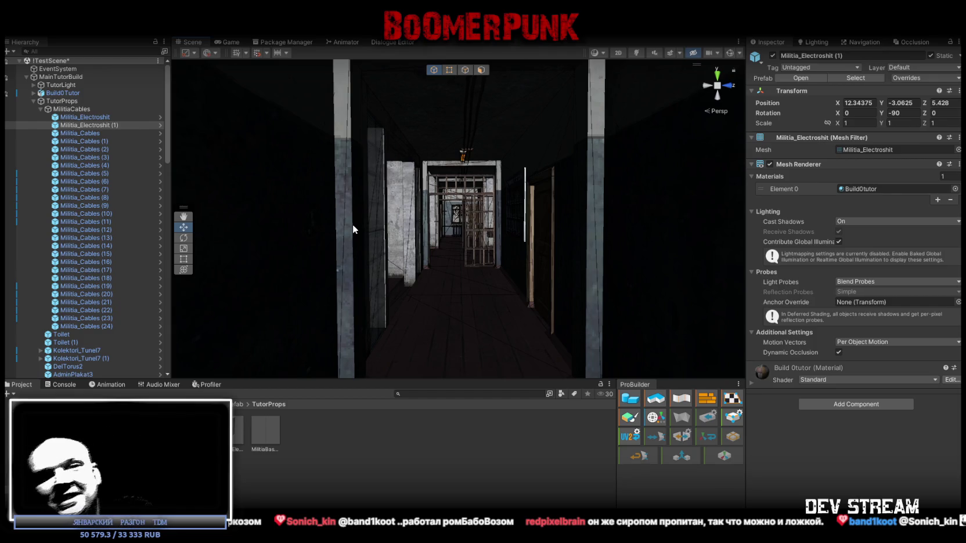
{"action": "left_click_drag", "start_coordinate": [406, 233], "coordinate": [507, 234]}
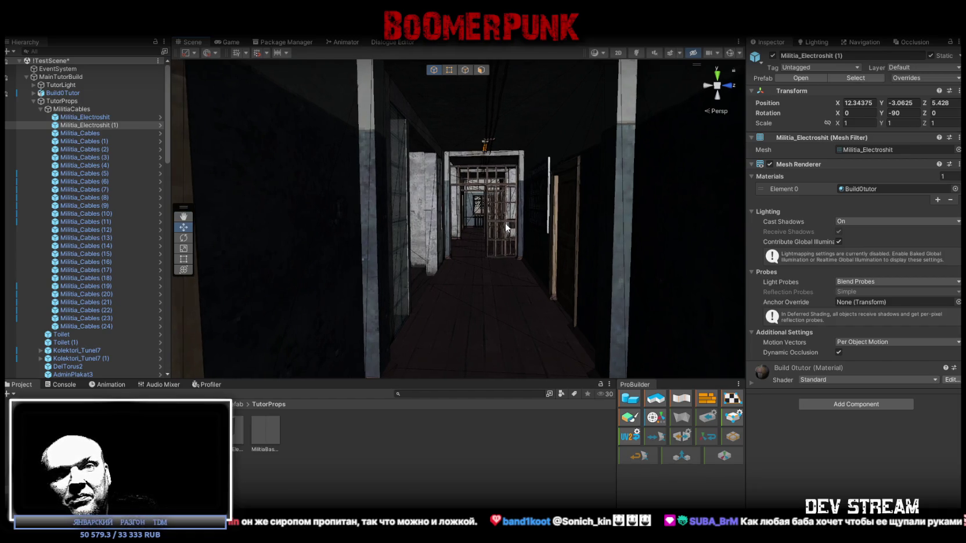
{"action": "mouse_move", "coordinate": [533, 109]}
{"action": "left_mouse_down"}
{"action": "mouse_move", "coordinate": [575, 140]}
{"action": "mouse_move", "coordinate": [526, 152]}
{"action": "mouse_move", "coordinate": [682, 202]}
{"action": "mouse_move", "coordinate": [711, 280]}
{"action": "mouse_move", "coordinate": [703, 285]}
{"action": "mouse_move", "coordinate": [653, 168]}
{"action": "mouse_move", "coordinate": [565, 190]}
{"action": "mouse_move", "coordinate": [556, 272]}
{"action": "mouse_move", "coordinate": [698, 330]}
{"action": "mouse_move", "coordinate": [700, 237]}
{"action": "mouse_move", "coordinate": [664, 210]}
{"action": "mouse_move", "coordinate": [589, 220]}
{"action": "left_mouse_up"}
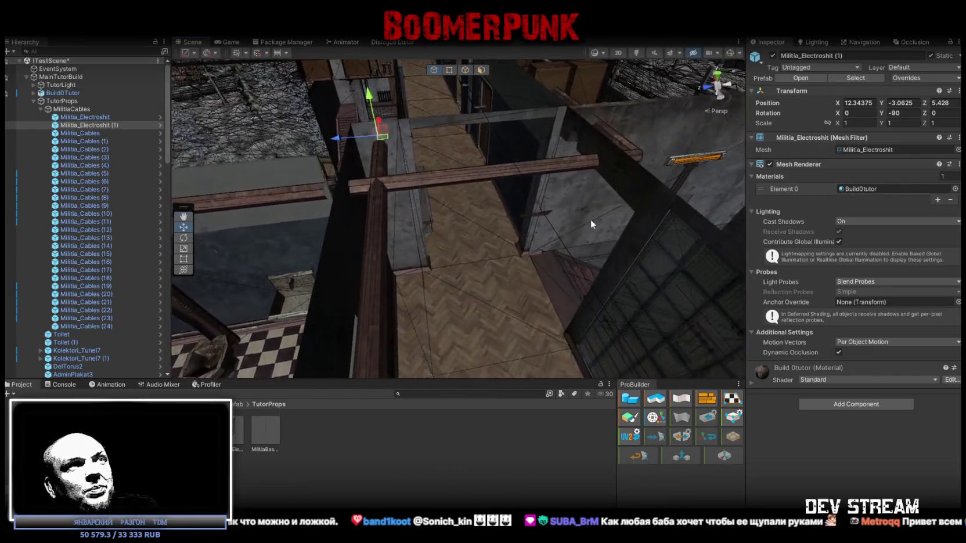
Step: Place Militia_Cables (25) over the checkered room at X -12.204, Y 7.5, Z 5.913 with X scale 0.928
{"action": "left_click", "coordinate": [528, 220]}
{"action": "left_click_drag", "start_coordinate": [529, 220], "coordinate": [619, 223]}
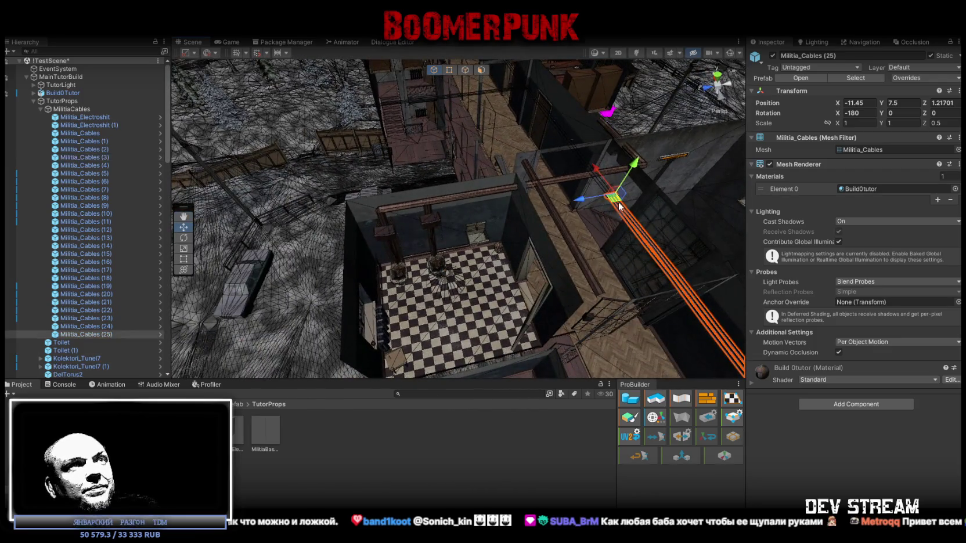
{"action": "mouse_move", "coordinate": [473, 246]}
{"action": "left_mouse_down"}
{"action": "mouse_move", "coordinate": [467, 235]}
{"action": "mouse_move", "coordinate": [488, 233]}
{"action": "mouse_move", "coordinate": [615, 237]}
{"action": "left_mouse_up"}
{"action": "key", "text": "e"}
{"action": "mouse_move", "coordinate": [494, 211]}
{"action": "left_mouse_down"}
{"action": "mouse_move", "coordinate": [465, 209]}
{"action": "mouse_move", "coordinate": [468, 86]}
{"action": "mouse_move", "coordinate": [512, 115]}
{"action": "mouse_move", "coordinate": [523, 230]}
{"action": "mouse_move", "coordinate": [419, 255]}
{"action": "left_mouse_up"}
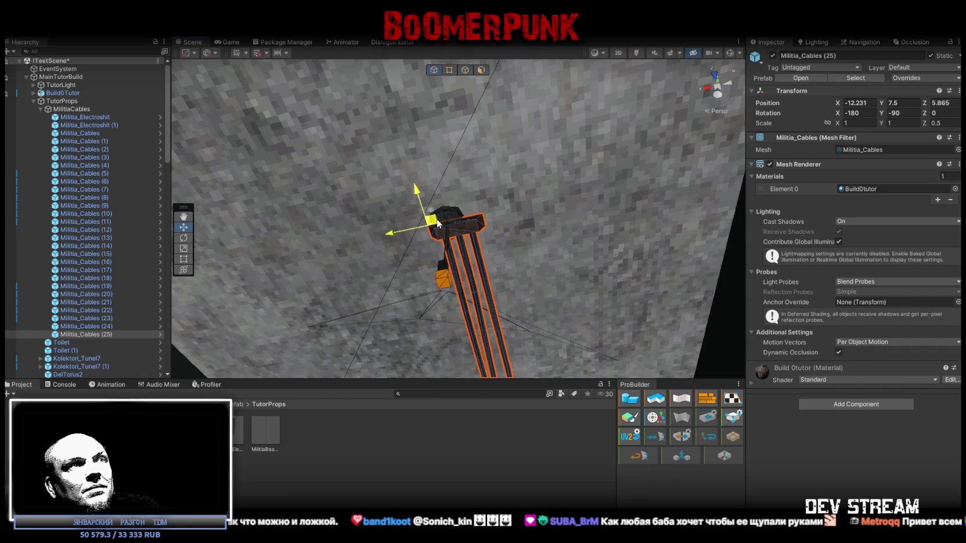
{"action": "mouse_move", "coordinate": [458, 215]}
{"action": "left_mouse_down"}
{"action": "mouse_move", "coordinate": [476, 255]}
{"action": "mouse_move", "coordinate": [499, 274]}
{"action": "mouse_move", "coordinate": [569, 221]}
{"action": "mouse_move", "coordinate": [641, 209]}
{"action": "left_mouse_up"}
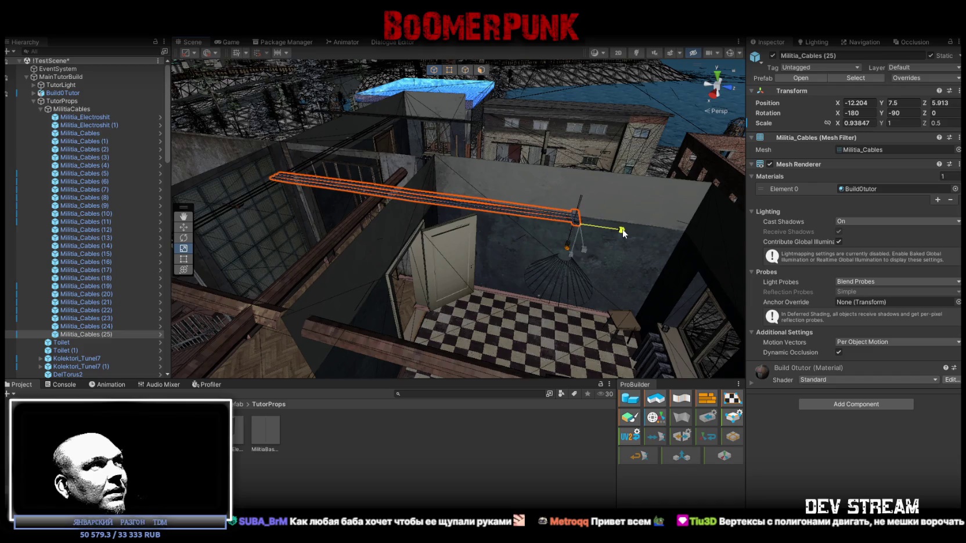
{"action": "mouse_move", "coordinate": [622, 233]}
{"action": "left_mouse_down"}
{"action": "mouse_move", "coordinate": [348, 125]}
{"action": "mouse_move", "coordinate": [425, 116]}
{"action": "mouse_move", "coordinate": [615, 55]}
{"action": "mouse_move", "coordinate": [660, 180]}
{"action": "left_mouse_up"}
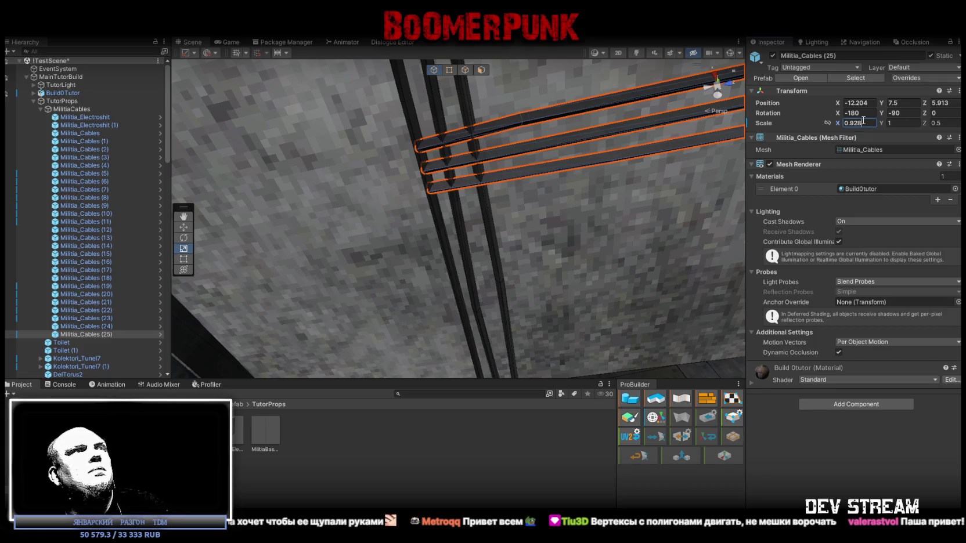
{"action": "left_click_drag", "start_coordinate": [559, 202], "coordinate": [569, 266]}
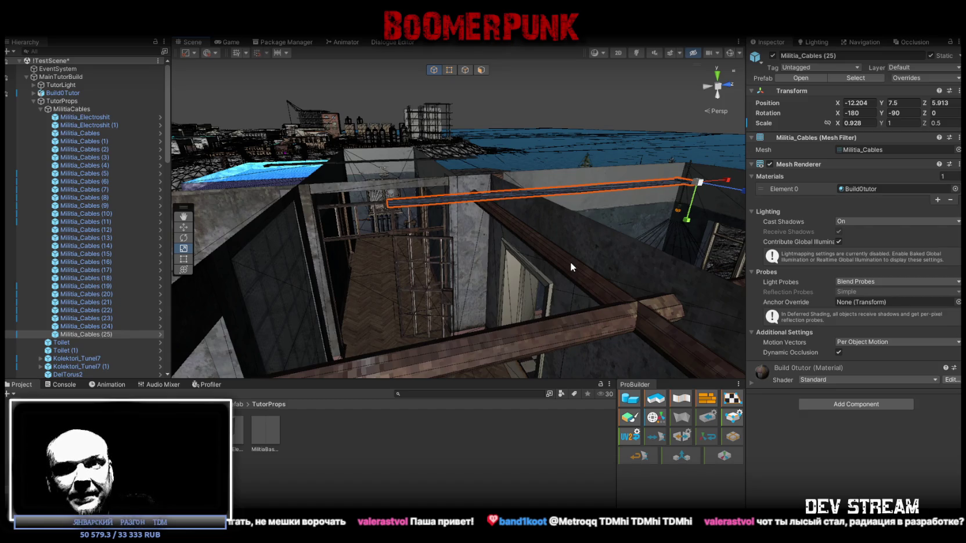
{"action": "mouse_move", "coordinate": [600, 268]}
{"action": "left_mouse_down"}
{"action": "mouse_move", "coordinate": [588, 235]}
{"action": "mouse_move", "coordinate": [609, 238]}
{"action": "left_mouse_up"}
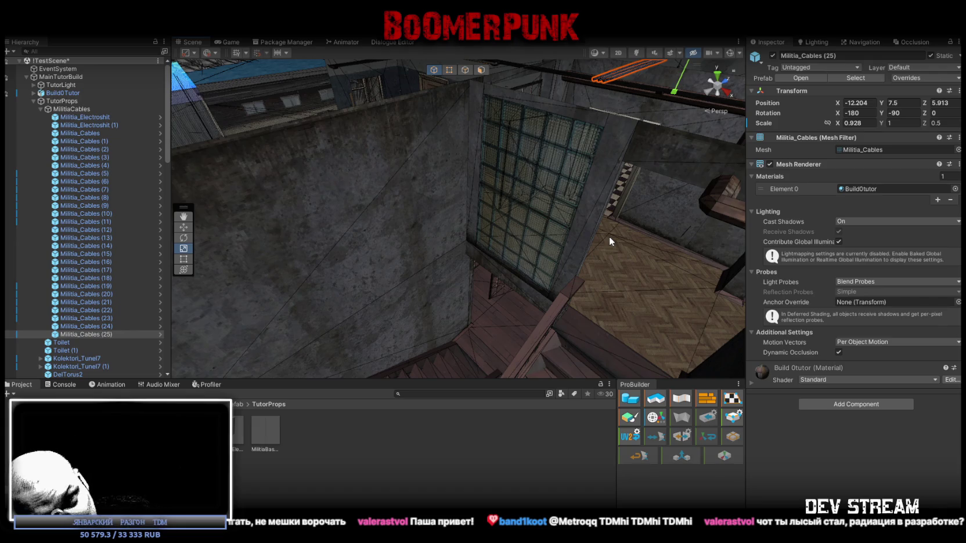
{"action": "mouse_move", "coordinate": [608, 240]}
{"action": "left_mouse_down"}
{"action": "mouse_move", "coordinate": [601, 197]}
{"action": "mouse_move", "coordinate": [698, 148]}
{"action": "mouse_move", "coordinate": [413, 182]}
{"action": "mouse_move", "coordinate": [651, 212]}
{"action": "mouse_move", "coordinate": [770, 183]}
{"action": "mouse_move", "coordinate": [820, 282]}
{"action": "mouse_move", "coordinate": [492, 253]}
{"action": "mouse_move", "coordinate": [574, 110]}
{"action": "mouse_move", "coordinate": [696, 280]}
{"action": "mouse_move", "coordinate": [417, 281]}
{"action": "mouse_move", "coordinate": [508, 270]}
{"action": "mouse_move", "coordinate": [481, 181]}
{"action": "mouse_move", "coordinate": [455, 222]}
{"action": "mouse_move", "coordinate": [542, 285]}
{"action": "mouse_move", "coordinate": [404, 270]}
{"action": "mouse_move", "coordinate": [411, 306]}
{"action": "mouse_move", "coordinate": [493, 321]}
{"action": "mouse_move", "coordinate": [567, 303]}
{"action": "mouse_move", "coordinate": [487, 323]}
{"action": "mouse_move", "coordinate": [522, 291]}
{"action": "mouse_move", "coordinate": [514, 271]}
{"action": "left_mouse_up"}
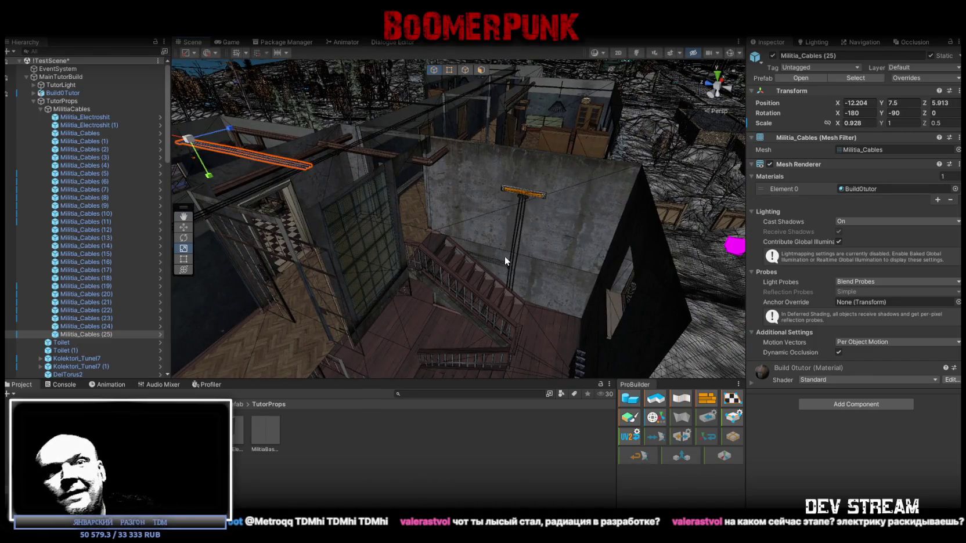
{"action": "mouse_move", "coordinate": [519, 278]}
{"action": "left_mouse_down"}
{"action": "mouse_move", "coordinate": [488, 250]}
{"action": "mouse_move", "coordinate": [438, 231]}
{"action": "mouse_move", "coordinate": [539, 222]}
{"action": "mouse_move", "coordinate": [523, 216]}
{"action": "mouse_move", "coordinate": [511, 259]}
{"action": "mouse_move", "coordinate": [467, 270]}
{"action": "mouse_move", "coordinate": [528, 231]}
{"action": "mouse_move", "coordinate": [540, 209]}
{"action": "mouse_move", "coordinate": [483, 214]}
{"action": "mouse_move", "coordinate": [547, 237]}
{"action": "mouse_move", "coordinate": [529, 235]}
{"action": "left_mouse_up"}
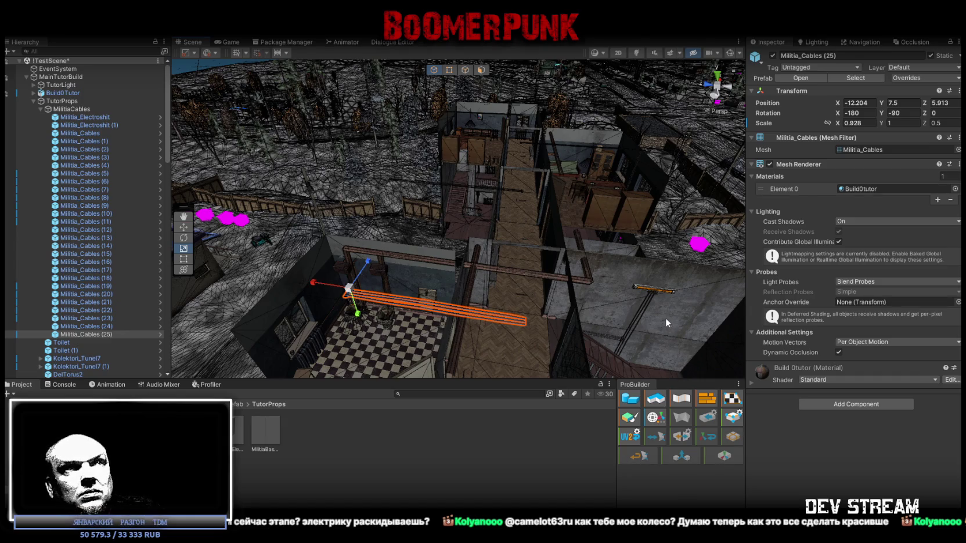
{"action": "left_click_drag", "start_coordinate": [502, 187], "coordinate": [497, 243]}
{"action": "mouse_move", "coordinate": [487, 237]}
{"action": "left_mouse_down"}
{"action": "mouse_move", "coordinate": [489, 230]}
{"action": "mouse_move", "coordinate": [481, 238]}
{"action": "left_mouse_up"}
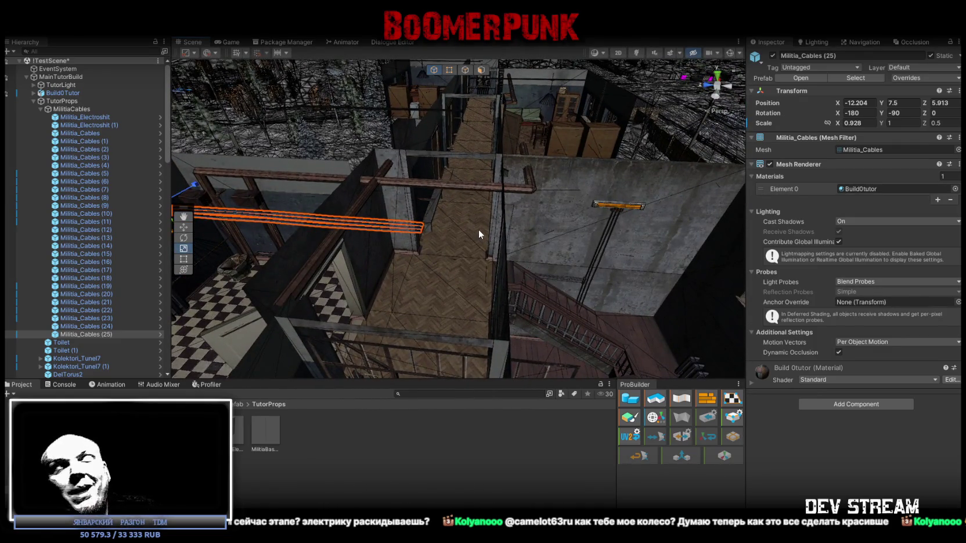
{"action": "mouse_move", "coordinate": [478, 234]}
{"action": "left_mouse_down"}
{"action": "mouse_move", "coordinate": [425, 168]}
{"action": "mouse_move", "coordinate": [405, 111]}
{"action": "mouse_move", "coordinate": [442, 72]}
{"action": "mouse_move", "coordinate": [438, 102]}
{"action": "mouse_move", "coordinate": [423, 134]}
{"action": "mouse_move", "coordinate": [409, 136]}
{"action": "mouse_move", "coordinate": [392, 181]}
{"action": "mouse_move", "coordinate": [491, 193]}
{"action": "mouse_move", "coordinate": [439, 153]}
{"action": "mouse_move", "coordinate": [418, 162]}
{"action": "mouse_move", "coordinate": [436, 195]}
{"action": "mouse_move", "coordinate": [525, 209]}
{"action": "mouse_move", "coordinate": [526, 227]}
{"action": "mouse_move", "coordinate": [525, 263]}
{"action": "mouse_move", "coordinate": [390, 295]}
{"action": "mouse_move", "coordinate": [444, 288]}
{"action": "left_mouse_up"}
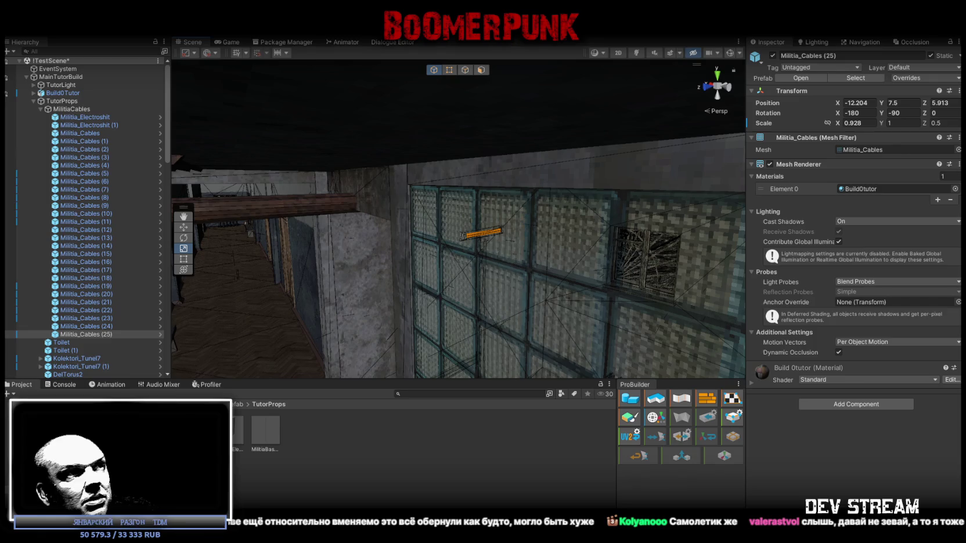
Step: Pull back to an overview and frame the Build0Tutor building object
{"action": "mouse_move", "coordinate": [532, 115]}
{"action": "left_mouse_down"}
{"action": "mouse_move", "coordinate": [445, 170]}
{"action": "mouse_move", "coordinate": [637, 214]}
{"action": "mouse_move", "coordinate": [487, 205]}
{"action": "mouse_move", "coordinate": [660, 232]}
{"action": "mouse_move", "coordinate": [514, 200]}
{"action": "mouse_move", "coordinate": [448, 198]}
{"action": "mouse_move", "coordinate": [381, 215]}
{"action": "mouse_move", "coordinate": [347, 262]}
{"action": "left_mouse_up"}
{"action": "left_click", "coordinate": [348, 289]}
{"action": "key", "text": "f"}
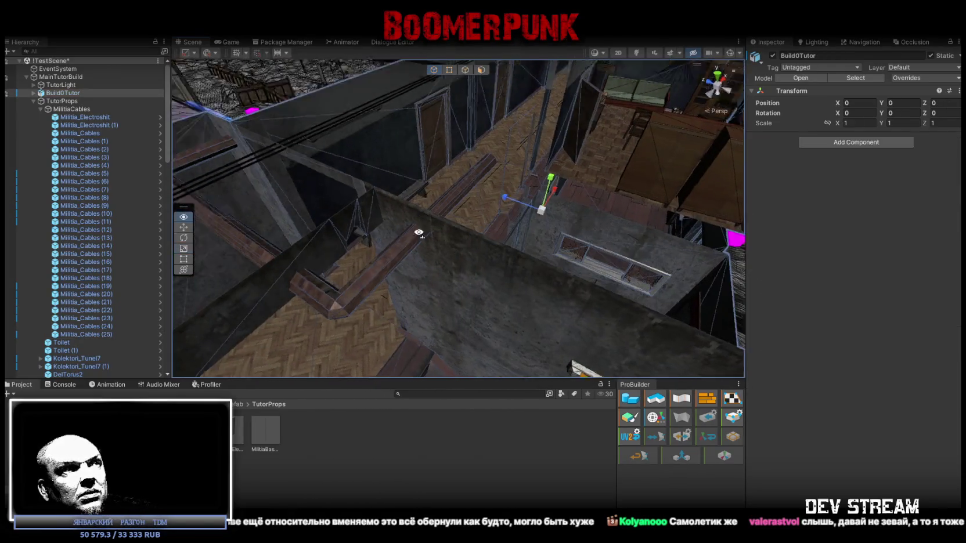
{"action": "left_click", "coordinate": [466, 251]}
{"action": "left_click", "coordinate": [481, 245]}
{"action": "mouse_move", "coordinate": [480, 244]}
{"action": "left_mouse_down"}
{"action": "mouse_move", "coordinate": [441, 226]}
{"action": "mouse_move", "coordinate": [549, 231]}
{"action": "mouse_move", "coordinate": [607, 275]}
{"action": "mouse_move", "coordinate": [685, 281]}
{"action": "mouse_move", "coordinate": [491, 268]}
{"action": "mouse_move", "coordinate": [455, 251]}
{"action": "mouse_move", "coordinate": [559, 247]}
{"action": "mouse_move", "coordinate": [494, 257]}
{"action": "left_mouse_up"}
{"action": "left_click", "coordinate": [561, 303]}
{"action": "mouse_move", "coordinate": [548, 295]}
{"action": "left_mouse_down"}
{"action": "mouse_move", "coordinate": [556, 270]}
{"action": "mouse_move", "coordinate": [499, 267]}
{"action": "left_mouse_up"}
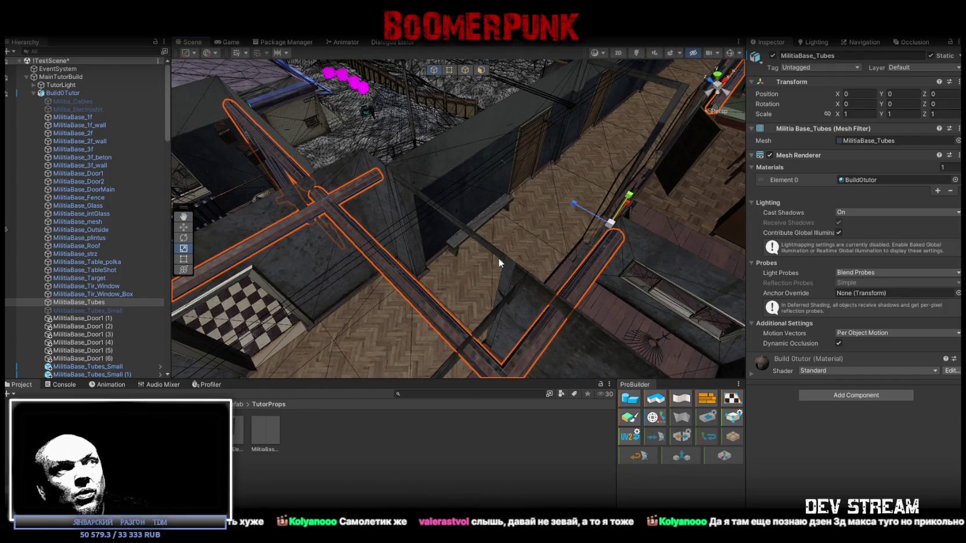
{"action": "mouse_move", "coordinate": [497, 262]}
{"action": "left_mouse_down"}
{"action": "mouse_move", "coordinate": [486, 254]}
{"action": "mouse_move", "coordinate": [499, 205]}
{"action": "mouse_move", "coordinate": [471, 258]}
{"action": "mouse_move", "coordinate": [496, 241]}
{"action": "mouse_move", "coordinate": [442, 215]}
{"action": "mouse_move", "coordinate": [415, 155]}
{"action": "mouse_move", "coordinate": [385, 156]}
{"action": "mouse_move", "coordinate": [527, 296]}
{"action": "left_mouse_up"}
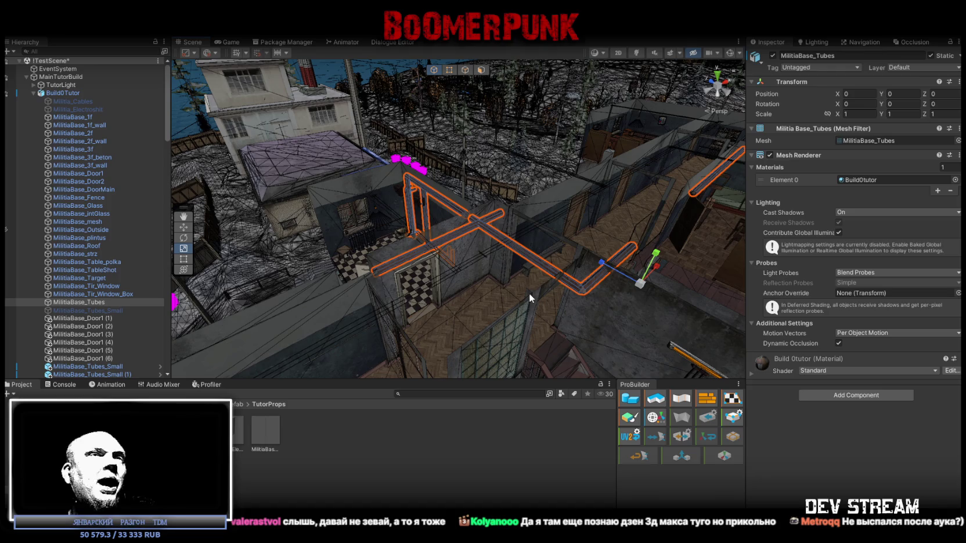
{"action": "mouse_move", "coordinate": [546, 261]}
{"action": "left_mouse_down"}
{"action": "mouse_move", "coordinate": [582, 266]}
{"action": "mouse_move", "coordinate": [528, 255]}
{"action": "mouse_move", "coordinate": [550, 274]}
{"action": "left_mouse_up"}
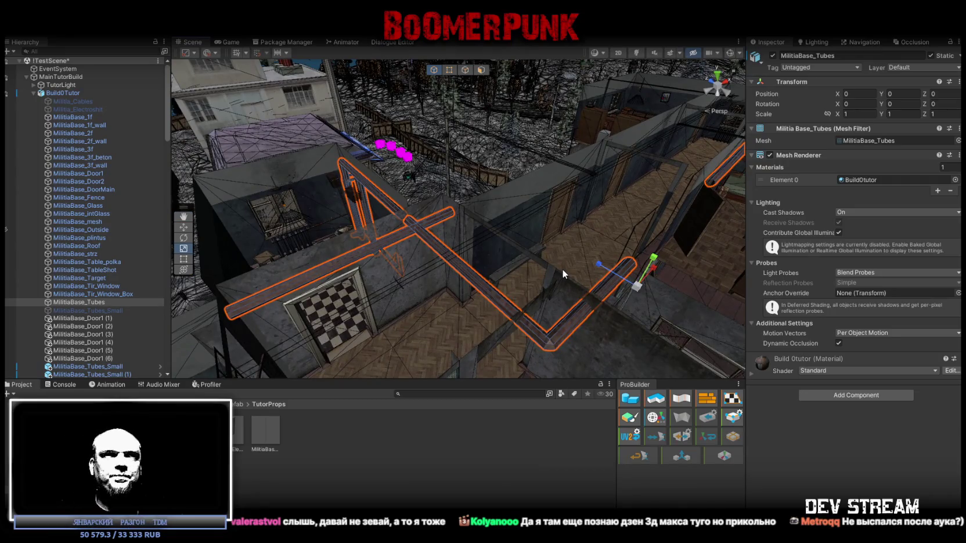
{"action": "mouse_move", "coordinate": [562, 269]}
{"action": "left_mouse_down"}
{"action": "mouse_move", "coordinate": [494, 241]}
{"action": "mouse_move", "coordinate": [455, 250]}
{"action": "mouse_move", "coordinate": [437, 233]}
{"action": "mouse_move", "coordinate": [408, 263]}
{"action": "mouse_move", "coordinate": [449, 278]}
{"action": "mouse_move", "coordinate": [412, 275]}
{"action": "mouse_move", "coordinate": [517, 274]}
{"action": "mouse_move", "coordinate": [466, 330]}
{"action": "left_mouse_up"}
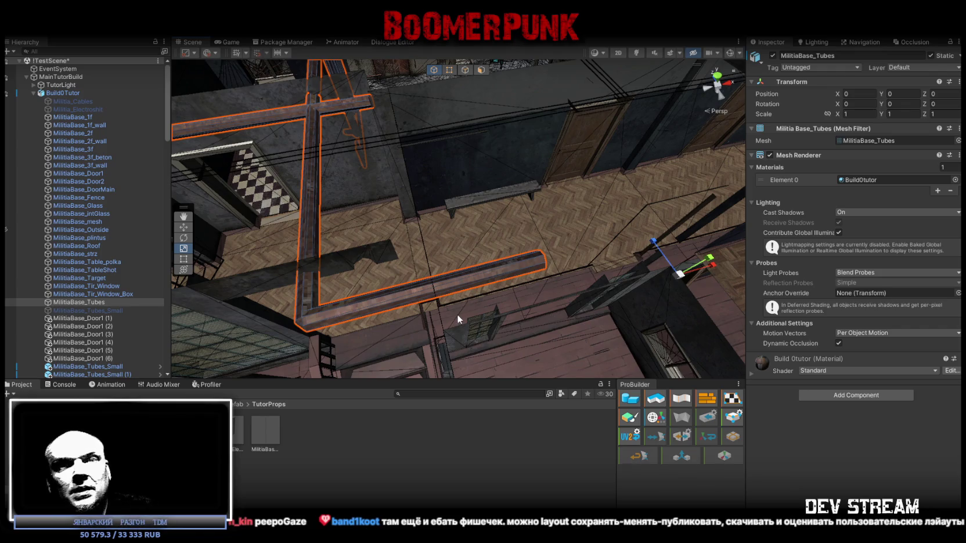
{"action": "scroll", "coordinate": [530, 307], "scroll_direction": "down", "scroll_amount": 5}
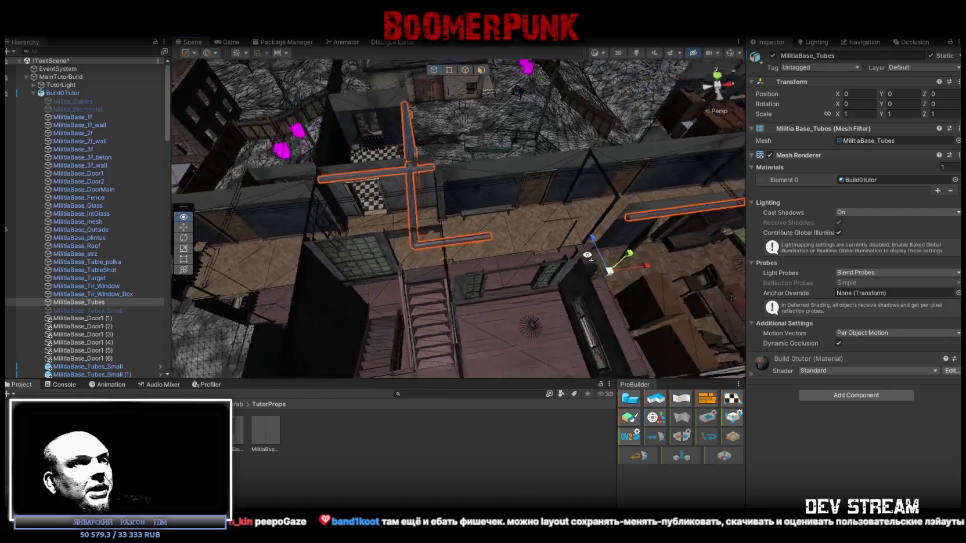
{"action": "mouse_move", "coordinate": [556, 232]}
{"action": "left_mouse_down"}
{"action": "mouse_move", "coordinate": [554, 198]}
{"action": "mouse_move", "coordinate": [513, 217]}
{"action": "mouse_move", "coordinate": [533, 263]}
{"action": "mouse_move", "coordinate": [572, 204]}
{"action": "mouse_move", "coordinate": [524, 259]}
{"action": "mouse_move", "coordinate": [460, 292]}
{"action": "mouse_move", "coordinate": [494, 190]}
{"action": "mouse_move", "coordinate": [533, 185]}
{"action": "mouse_move", "coordinate": [567, 209]}
{"action": "mouse_move", "coordinate": [556, 103]}
{"action": "mouse_move", "coordinate": [570, 167]}
{"action": "mouse_move", "coordinate": [681, 259]}
{"action": "mouse_move", "coordinate": [538, 276]}
{"action": "mouse_move", "coordinate": [628, 200]}
{"action": "mouse_move", "coordinate": [410, 192]}
{"action": "mouse_move", "coordinate": [526, 167]}
{"action": "mouse_move", "coordinate": [615, 264]}
{"action": "mouse_move", "coordinate": [594, 261]}
{"action": "left_mouse_up"}
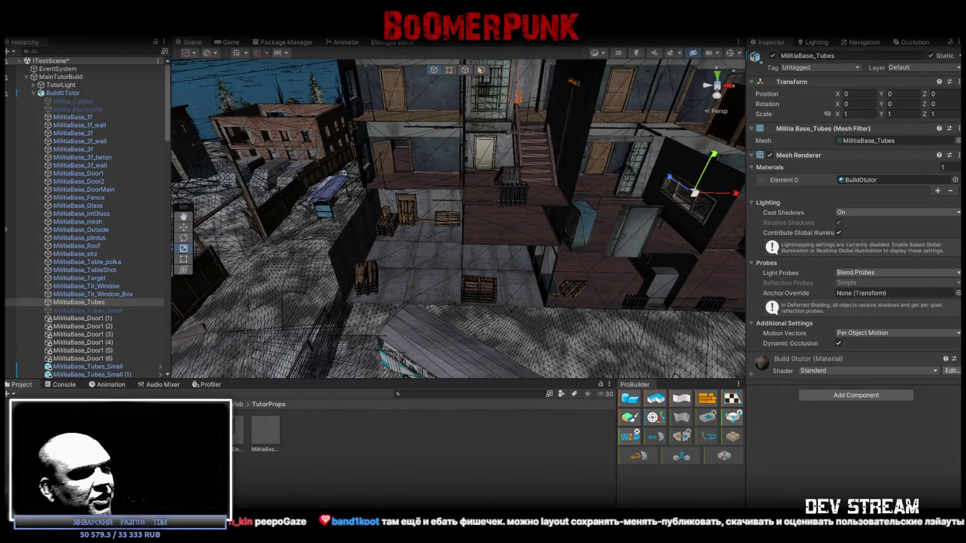
{"action": "mouse_move", "coordinate": [434, 288]}
{"action": "left_mouse_down"}
{"action": "mouse_move", "coordinate": [484, 268]}
{"action": "mouse_move", "coordinate": [436, 286]}
{"action": "left_mouse_up"}
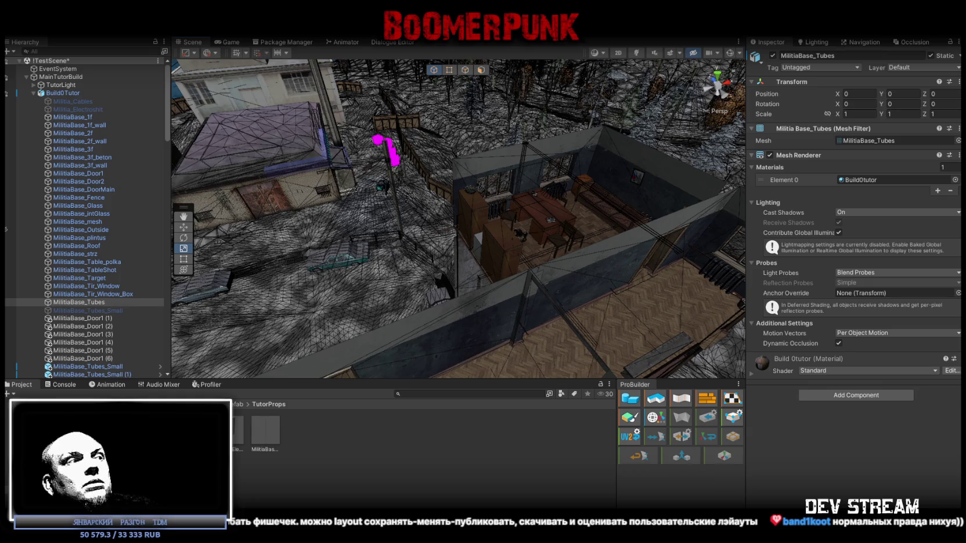
{"action": "mouse_move", "coordinate": [453, 179]}
{"action": "left_mouse_down"}
{"action": "mouse_move", "coordinate": [364, 182]}
{"action": "mouse_move", "coordinate": [311, 166]}
{"action": "mouse_move", "coordinate": [366, 210]}
{"action": "mouse_move", "coordinate": [406, 213]}
{"action": "mouse_move", "coordinate": [378, 215]}
{"action": "mouse_move", "coordinate": [484, 194]}
{"action": "mouse_move", "coordinate": [600, 222]}
{"action": "mouse_move", "coordinate": [718, 214]}
{"action": "left_mouse_up"}
{"action": "mouse_move", "coordinate": [514, 222]}
{"action": "left_mouse_down"}
{"action": "mouse_move", "coordinate": [583, 217]}
{"action": "mouse_move", "coordinate": [404, 227]}
{"action": "left_mouse_up"}
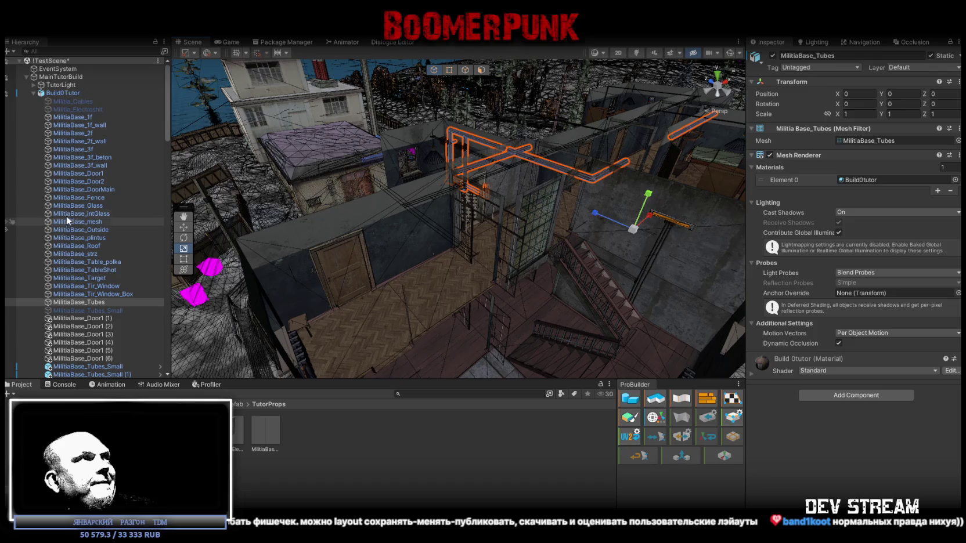
Step: Collapse Build0Tutor and select all 26 pieces from Militia_Cables through Militia_Cables (25)
{"action": "left_click", "coordinate": [33, 94]}
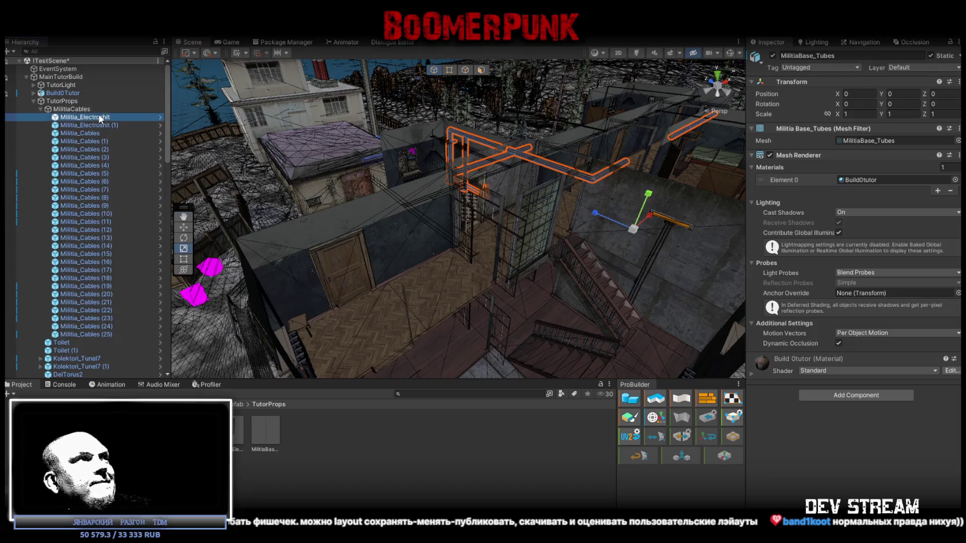
{"action": "left_click", "coordinate": [100, 119]}
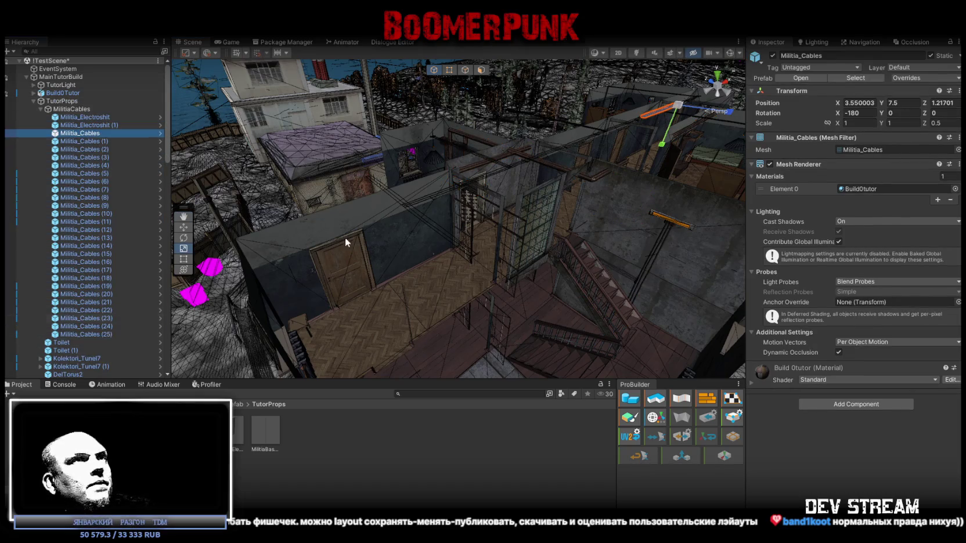
{"action": "left_click_drag", "start_coordinate": [345, 238], "coordinate": [192, 240]}
{"action": "left_click", "coordinate": [95, 335], "text": "shift"}
{"action": "mouse_move", "coordinate": [442, 201]}
{"action": "left_mouse_down"}
{"action": "mouse_move", "coordinate": [367, 129]}
{"action": "mouse_move", "coordinate": [395, 106]}
{"action": "left_mouse_up"}
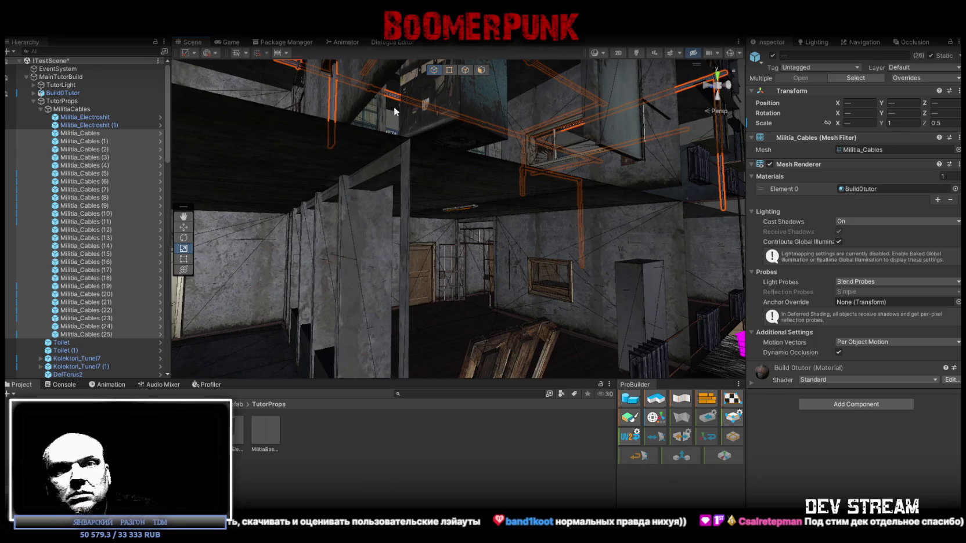
{"action": "mouse_move", "coordinate": [394, 106]}
{"action": "left_mouse_down"}
{"action": "mouse_move", "coordinate": [401, 136]}
{"action": "mouse_move", "coordinate": [476, 185]}
{"action": "mouse_move", "coordinate": [500, 191]}
{"action": "mouse_move", "coordinate": [562, 179]}
{"action": "mouse_move", "coordinate": [470, 153]}
{"action": "mouse_move", "coordinate": [508, 145]}
{"action": "mouse_move", "coordinate": [562, 212]}
{"action": "mouse_move", "coordinate": [510, 200]}
{"action": "mouse_move", "coordinate": [509, 189]}
{"action": "left_mouse_up"}
Step: Select Militia_Cables (23) and survey the corridor and ceiling for the next cable route
{"action": "left_click", "coordinate": [494, 131]}
{"action": "mouse_move", "coordinate": [494, 132]}
{"action": "left_mouse_down"}
{"action": "mouse_move", "coordinate": [501, 157]}
{"action": "mouse_move", "coordinate": [453, 321]}
{"action": "mouse_move", "coordinate": [462, 160]}
{"action": "mouse_move", "coordinate": [447, 107]}
{"action": "mouse_move", "coordinate": [499, 109]}
{"action": "mouse_move", "coordinate": [475, 84]}
{"action": "mouse_move", "coordinate": [472, 253]}
{"action": "mouse_move", "coordinate": [483, 287]}
{"action": "mouse_move", "coordinate": [449, 270]}
{"action": "mouse_move", "coordinate": [587, 318]}
{"action": "mouse_move", "coordinate": [576, 283]}
{"action": "mouse_move", "coordinate": [529, 228]}
{"action": "mouse_move", "coordinate": [417, 226]}
{"action": "mouse_move", "coordinate": [898, 246]}
{"action": "mouse_move", "coordinate": [919, 260]}
{"action": "mouse_move", "coordinate": [328, 274]}
{"action": "mouse_move", "coordinate": [522, 345]}
{"action": "mouse_move", "coordinate": [633, 285]}
{"action": "mouse_move", "coordinate": [410, 252]}
{"action": "mouse_move", "coordinate": [420, 239]}
{"action": "mouse_move", "coordinate": [591, 269]}
{"action": "mouse_move", "coordinate": [564, 296]}
{"action": "mouse_move", "coordinate": [569, 307]}
{"action": "mouse_move", "coordinate": [382, 99]}
{"action": "left_mouse_up"}
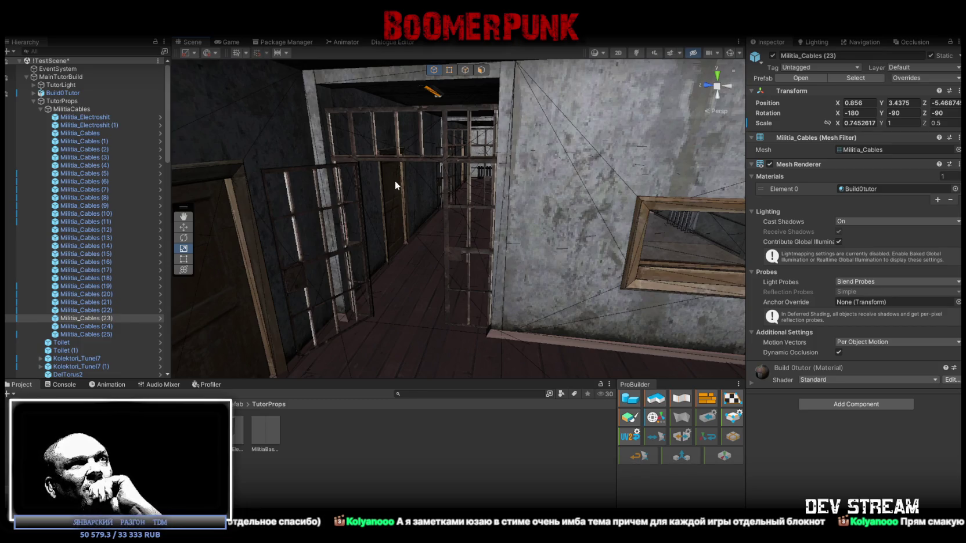
{"action": "mouse_move", "coordinate": [505, 259]}
{"action": "left_mouse_down"}
{"action": "mouse_move", "coordinate": [458, 231]}
{"action": "mouse_move", "coordinate": [578, 261]}
{"action": "mouse_move", "coordinate": [547, 268]}
{"action": "mouse_move", "coordinate": [561, 268]}
{"action": "mouse_move", "coordinate": [558, 238]}
{"action": "mouse_move", "coordinate": [562, 248]}
{"action": "mouse_move", "coordinate": [522, 274]}
{"action": "mouse_move", "coordinate": [363, 252]}
{"action": "mouse_move", "coordinate": [403, 233]}
{"action": "left_mouse_up"}
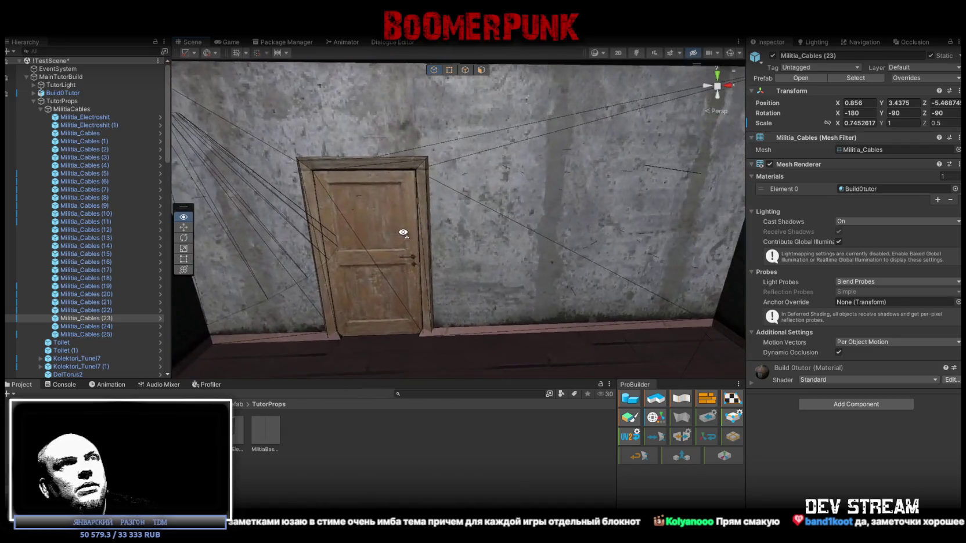
{"action": "mouse_move", "coordinate": [631, 262]}
{"action": "left_mouse_down"}
{"action": "mouse_move", "coordinate": [510, 244]}
{"action": "mouse_move", "coordinate": [549, 255]}
{"action": "mouse_move", "coordinate": [492, 263]}
{"action": "mouse_move", "coordinate": [555, 244]}
{"action": "mouse_move", "coordinate": [384, 270]}
{"action": "mouse_move", "coordinate": [438, 268]}
{"action": "mouse_move", "coordinate": [452, 257]}
{"action": "left_mouse_up"}
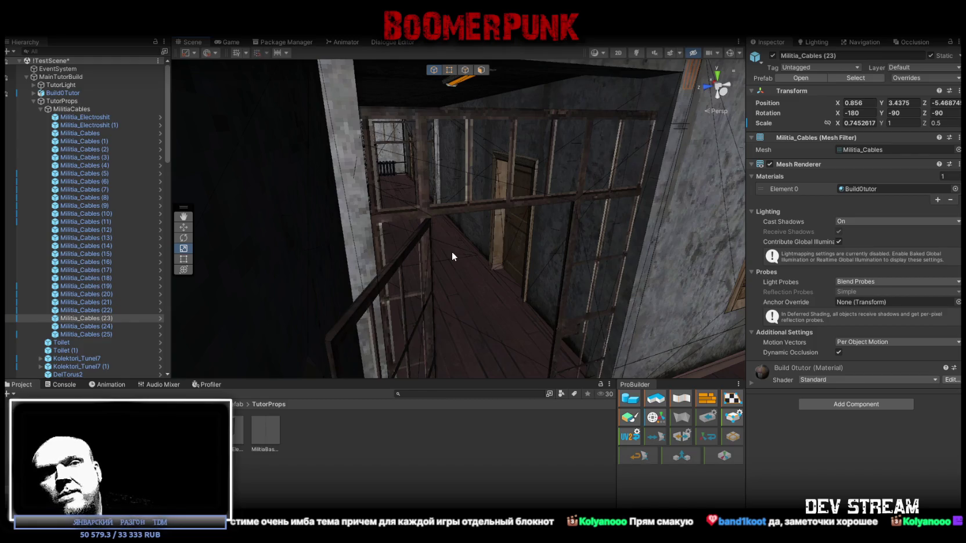
{"action": "mouse_move", "coordinate": [441, 254]}
{"action": "left_mouse_down"}
{"action": "mouse_move", "coordinate": [556, 267]}
{"action": "mouse_move", "coordinate": [509, 268]}
{"action": "left_mouse_up"}
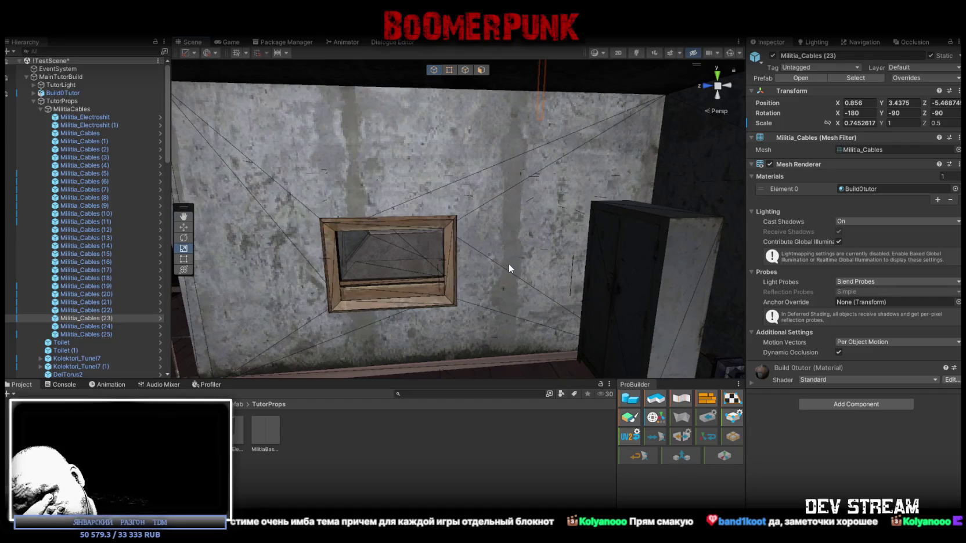
{"action": "mouse_move", "coordinate": [442, 271]}
{"action": "left_mouse_down"}
{"action": "mouse_move", "coordinate": [446, 283]}
{"action": "mouse_move", "coordinate": [493, 280]}
{"action": "mouse_move", "coordinate": [531, 326]}
{"action": "mouse_move", "coordinate": [592, 273]}
{"action": "mouse_move", "coordinate": [576, 290]}
{"action": "mouse_move", "coordinate": [468, 223]}
{"action": "mouse_move", "coordinate": [333, 216]}
{"action": "mouse_move", "coordinate": [567, 217]}
{"action": "mouse_move", "coordinate": [655, 251]}
{"action": "mouse_move", "coordinate": [631, 215]}
{"action": "mouse_move", "coordinate": [558, 190]}
{"action": "mouse_move", "coordinate": [572, 211]}
{"action": "mouse_move", "coordinate": [614, 227]}
{"action": "mouse_move", "coordinate": [549, 219]}
{"action": "mouse_move", "coordinate": [604, 212]}
{"action": "mouse_move", "coordinate": [448, 211]}
{"action": "mouse_move", "coordinate": [356, 144]}
{"action": "mouse_move", "coordinate": [373, 98]}
{"action": "left_mouse_up"}
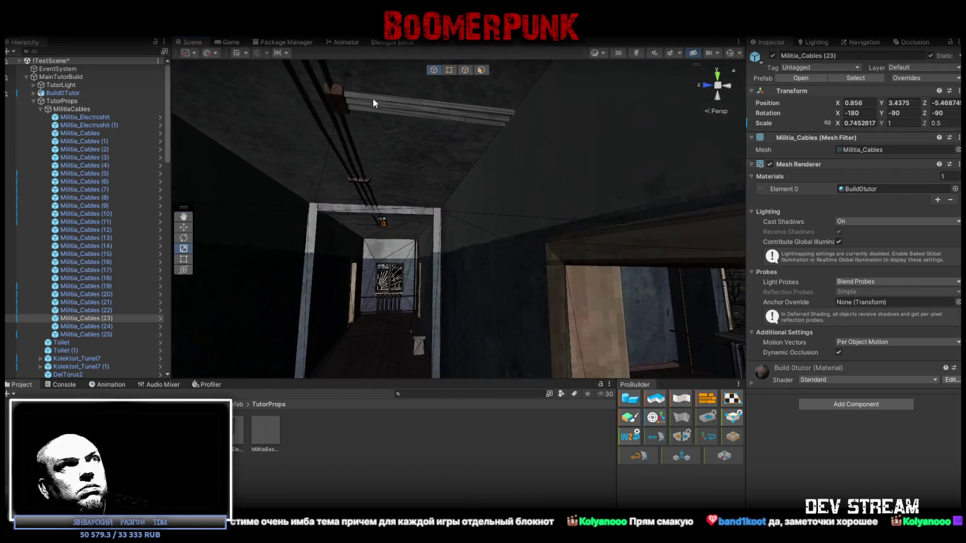
{"action": "mouse_move", "coordinate": [472, 162]}
{"action": "left_mouse_down"}
{"action": "mouse_move", "coordinate": [429, 142]}
{"action": "mouse_move", "coordinate": [492, 193]}
{"action": "mouse_move", "coordinate": [378, 211]}
{"action": "left_mouse_up"}
Step: Duplicate the cable into Militia_Cables (26) and rotate it to Y 90
{"action": "key", "text": "ctrl+d"}
{"action": "key", "text": "e"}
{"action": "mouse_move", "coordinate": [511, 210]}
{"action": "left_mouse_down"}
{"action": "mouse_move", "coordinate": [521, 209]}
{"action": "mouse_move", "coordinate": [401, 230]}
{"action": "mouse_move", "coordinate": [308, 171]}
{"action": "mouse_move", "coordinate": [289, 132]}
{"action": "mouse_move", "coordinate": [413, 171]}
{"action": "left_mouse_up"}
{"action": "key", "text": "w"}
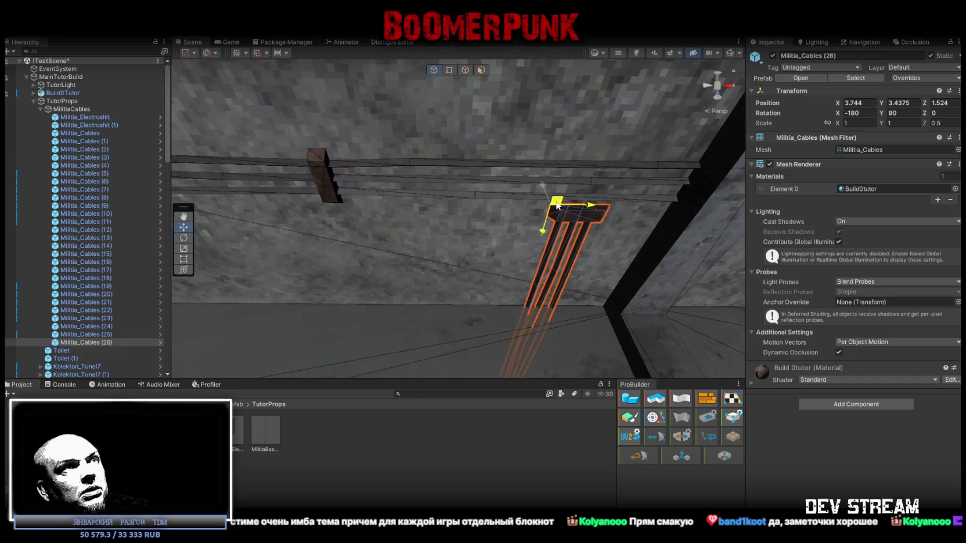
Step: Shift Militia_Cables (26) to X 3.554, Z 1.454 against the wall and set its X scale to 0.4
{"action": "left_click_drag", "start_coordinate": [524, 192], "coordinate": [523, 192]}
{"action": "left_click_drag", "start_coordinate": [522, 193], "coordinate": [688, 290]}
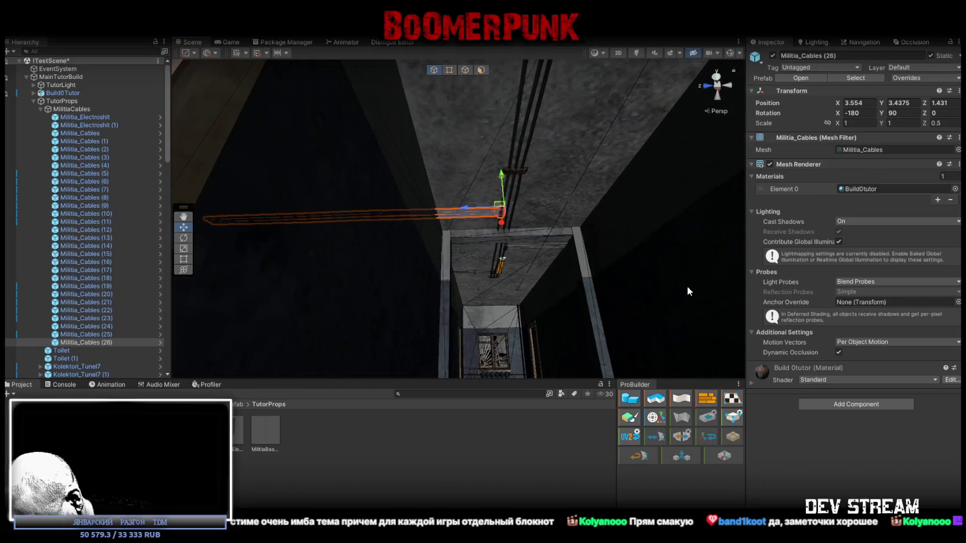
{"action": "mouse_move", "coordinate": [552, 228]}
{"action": "left_mouse_down"}
{"action": "mouse_move", "coordinate": [497, 216]}
{"action": "mouse_move", "coordinate": [483, 192]}
{"action": "mouse_move", "coordinate": [509, 198]}
{"action": "left_mouse_up"}
{"action": "key", "text": "r"}
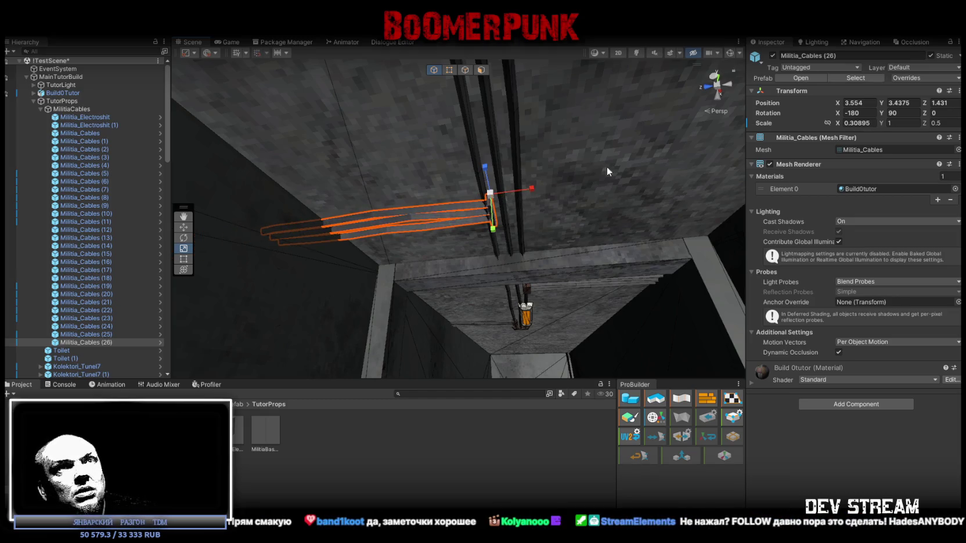
{"action": "type", "text": "0.4"}
{"action": "key", "text": "Return"}
{"action": "mouse_move", "coordinate": [568, 187]}
{"action": "left_mouse_down"}
{"action": "mouse_move", "coordinate": [523, 155]}
{"action": "mouse_move", "coordinate": [593, 137]}
{"action": "left_mouse_up"}
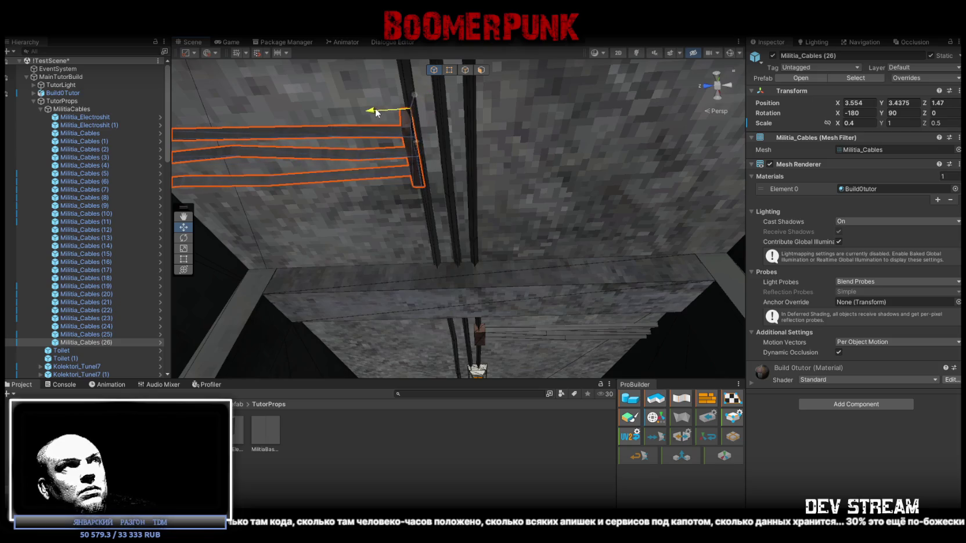
{"action": "mouse_move", "coordinate": [387, 117]}
{"action": "left_mouse_down"}
{"action": "mouse_move", "coordinate": [486, 162]}
{"action": "mouse_move", "coordinate": [510, 272]}
{"action": "mouse_move", "coordinate": [411, 224]}
{"action": "mouse_move", "coordinate": [492, 211]}
{"action": "mouse_move", "coordinate": [632, 215]}
{"action": "mouse_move", "coordinate": [503, 174]}
{"action": "mouse_move", "coordinate": [487, 198]}
{"action": "mouse_move", "coordinate": [502, 243]}
{"action": "mouse_move", "coordinate": [492, 272]}
{"action": "mouse_move", "coordinate": [704, 308]}
{"action": "mouse_move", "coordinate": [431, 179]}
{"action": "left_mouse_up"}
{"action": "left_click", "coordinate": [493, 211]}
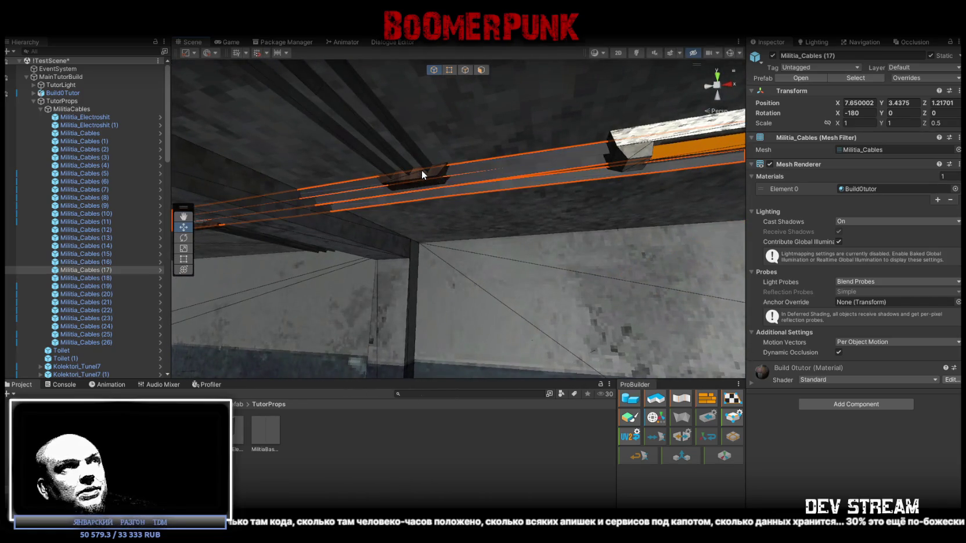
{"action": "left_click", "coordinate": [421, 173]}
{"action": "mouse_move", "coordinate": [422, 168]}
{"action": "left_mouse_down"}
{"action": "mouse_move", "coordinate": [406, 231]}
{"action": "mouse_move", "coordinate": [468, 231]}
{"action": "left_mouse_up"}
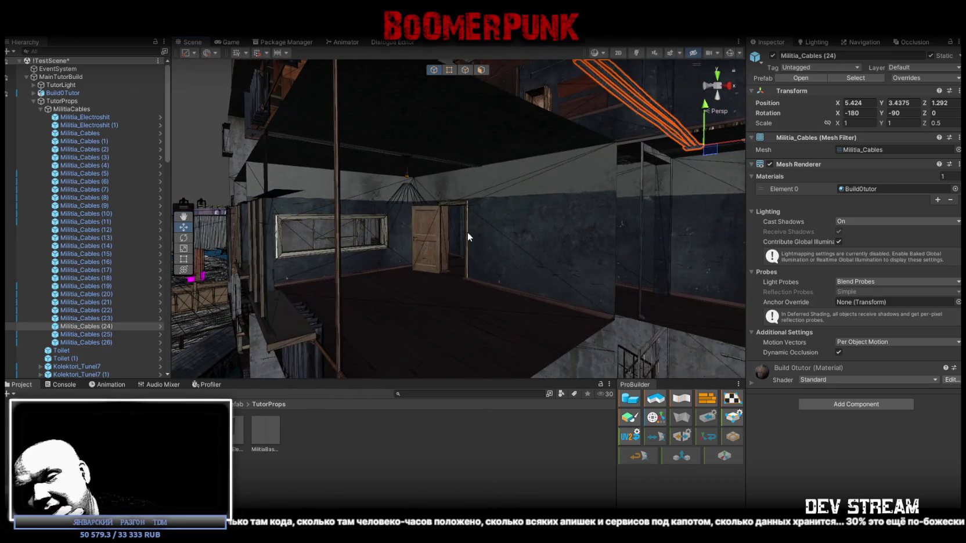
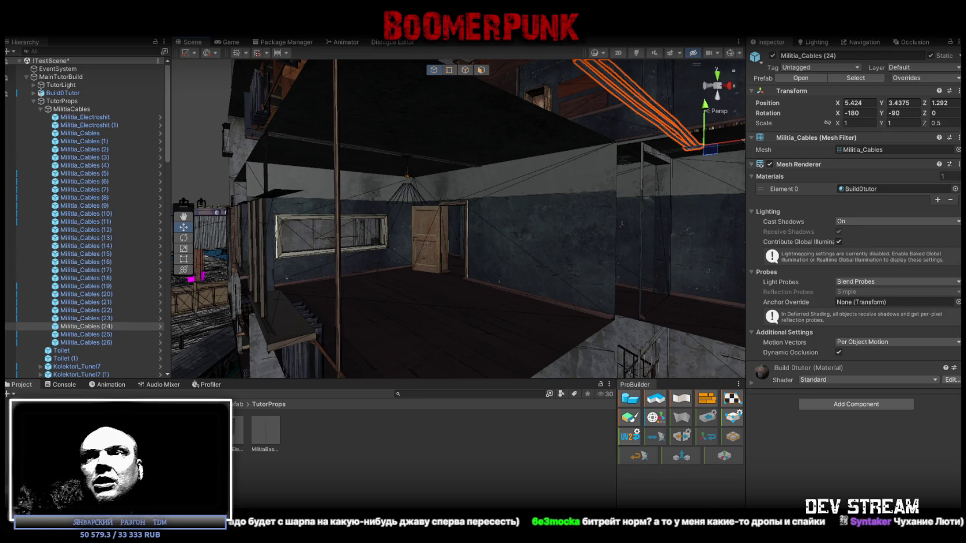
Step: Duplicate the wall cable Militia_Cables (10), turning the copy a quarter turn and lowering it
{"action": "key", "text": "alt+Tab"}
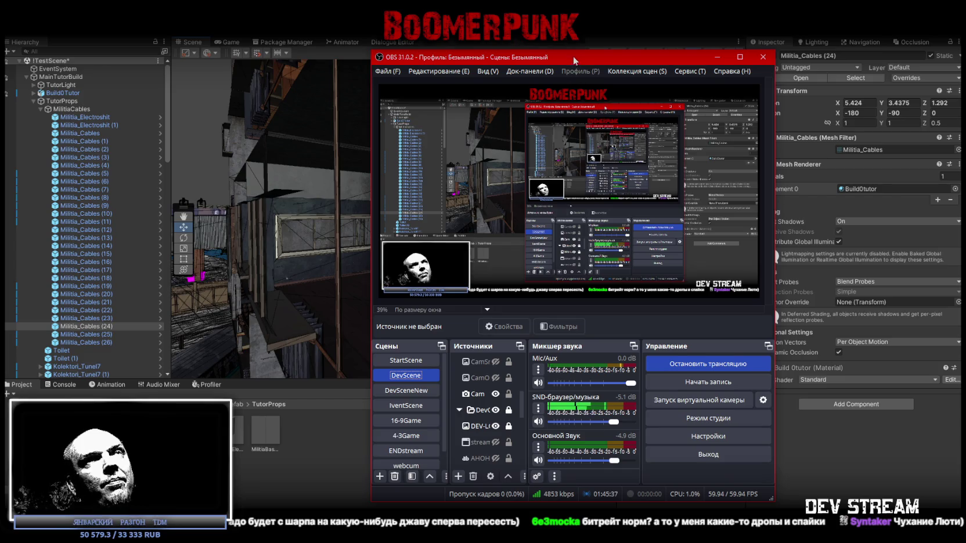
{"action": "key", "text": "alt+Tab"}
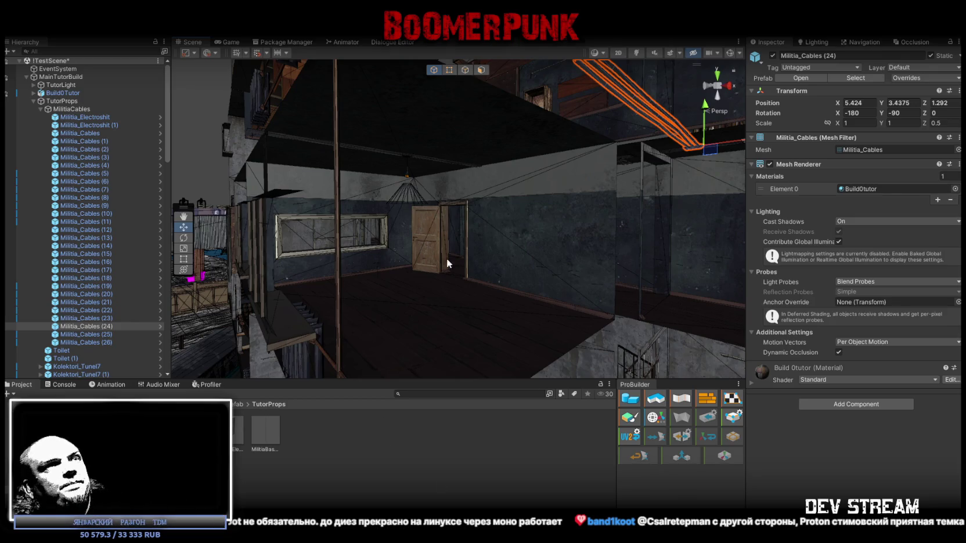
{"action": "mouse_move", "coordinate": [495, 217]}
{"action": "left_mouse_down"}
{"action": "mouse_move", "coordinate": [470, 228]}
{"action": "mouse_move", "coordinate": [669, 234]}
{"action": "mouse_move", "coordinate": [692, 214]}
{"action": "mouse_move", "coordinate": [513, 168]}
{"action": "mouse_move", "coordinate": [540, 202]}
{"action": "mouse_move", "coordinate": [483, 211]}
{"action": "mouse_move", "coordinate": [447, 180]}
{"action": "left_mouse_up"}
{"action": "left_click", "coordinate": [524, 166]}
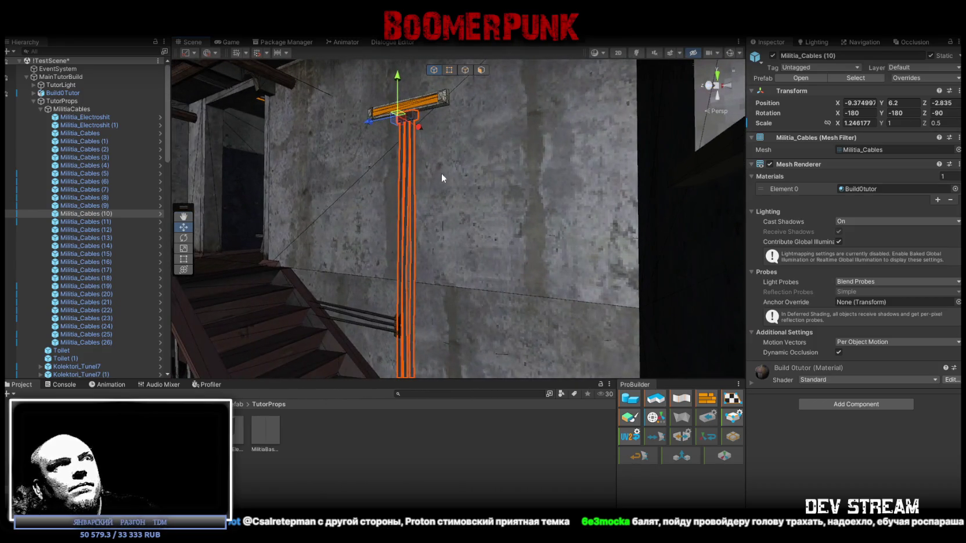
{"action": "key", "text": "ctrl+d"}
{"action": "key", "text": "e"}
{"action": "mouse_move", "coordinate": [429, 144]}
{"action": "left_mouse_down"}
{"action": "mouse_move", "coordinate": [436, 230]}
{"action": "mouse_move", "coordinate": [453, 234]}
{"action": "left_mouse_up"}
{"action": "mouse_move", "coordinate": [518, 222]}
{"action": "left_mouse_down"}
{"action": "mouse_move", "coordinate": [497, 200]}
{"action": "mouse_move", "coordinate": [518, 201]}
{"action": "mouse_move", "coordinate": [391, 181]}
{"action": "mouse_move", "coordinate": [408, 142]}
{"action": "left_mouse_up"}
{"action": "key", "text": "w"}
{"action": "mouse_move", "coordinate": [391, 215]}
{"action": "left_mouse_down"}
{"action": "mouse_move", "coordinate": [442, 275]}
{"action": "mouse_move", "coordinate": [375, 192]}
{"action": "mouse_move", "coordinate": [483, 187]}
{"action": "left_mouse_up"}
Step: Straighten the copy to rotation Z 0 and move it down the wall to Y 4.081
{"action": "key", "text": "e"}
{"action": "mouse_move", "coordinate": [542, 226]}
{"action": "left_mouse_down"}
{"action": "mouse_move", "coordinate": [525, 241]}
{"action": "mouse_move", "coordinate": [466, 211]}
{"action": "mouse_move", "coordinate": [711, 91]}
{"action": "mouse_move", "coordinate": [627, 192]}
{"action": "mouse_move", "coordinate": [636, 185]}
{"action": "mouse_move", "coordinate": [377, 220]}
{"action": "mouse_move", "coordinate": [517, 215]}
{"action": "mouse_move", "coordinate": [415, 215]}
{"action": "mouse_move", "coordinate": [441, 203]}
{"action": "left_mouse_up"}
{"action": "key", "text": "ctrl+z"}
{"action": "key", "text": "ctrl+z"}
{"action": "mouse_move", "coordinate": [504, 198]}
{"action": "left_mouse_down"}
{"action": "mouse_move", "coordinate": [527, 136]}
{"action": "mouse_move", "coordinate": [506, 133]}
{"action": "left_mouse_up"}
{"action": "key", "text": "w"}
{"action": "left_click_drag", "start_coordinate": [438, 129], "coordinate": [431, 278]}
{"action": "mouse_move", "coordinate": [431, 279]}
{"action": "left_mouse_down"}
{"action": "mouse_move", "coordinate": [412, 262]}
{"action": "mouse_move", "coordinate": [467, 292]}
{"action": "left_mouse_up"}
{"action": "key", "text": "e"}
{"action": "scroll", "coordinate": [468, 292], "scroll_direction": "up", "scroll_amount": 5}
{"action": "key", "text": "w"}
{"action": "mouse_move", "coordinate": [437, 255]}
{"action": "left_mouse_down"}
{"action": "mouse_move", "coordinate": [386, 259]}
{"action": "mouse_move", "coordinate": [430, 256]}
{"action": "left_mouse_up"}
{"action": "key", "text": "ctrl+z"}
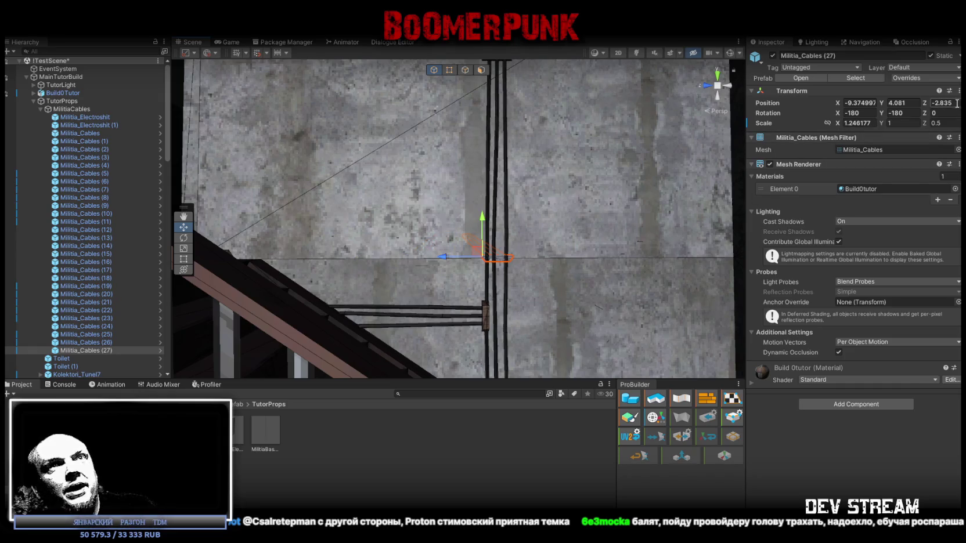
{"action": "mouse_move", "coordinate": [567, 134]}
{"action": "left_mouse_down"}
{"action": "mouse_move", "coordinate": [526, 172]}
{"action": "mouse_move", "coordinate": [564, 185]}
{"action": "mouse_move", "coordinate": [556, 197]}
{"action": "mouse_move", "coordinate": [517, 156]}
{"action": "mouse_move", "coordinate": [549, 155]}
{"action": "mouse_move", "coordinate": [576, 131]}
{"action": "mouse_move", "coordinate": [360, 210]}
{"action": "mouse_move", "coordinate": [310, 217]}
{"action": "mouse_move", "coordinate": [327, 210]}
{"action": "left_mouse_up"}
Step: Set the copy's Position Z to -2.835, then select the hanging lamp Lampalli4 (5)
{"action": "left_click", "coordinate": [943, 103]}
{"action": "type", "text": "-2.835"}
{"action": "key", "text": "Return"}
{"action": "mouse_move", "coordinate": [549, 176]}
{"action": "left_mouse_down"}
{"action": "mouse_move", "coordinate": [533, 195]}
{"action": "mouse_move", "coordinate": [450, 134]}
{"action": "mouse_move", "coordinate": [611, 206]}
{"action": "left_mouse_up"}
{"action": "left_click", "coordinate": [507, 200]}
{"action": "mouse_move", "coordinate": [507, 199]}
{"action": "left_mouse_down"}
{"action": "mouse_move", "coordinate": [552, 210]}
{"action": "mouse_move", "coordinate": [550, 246]}
{"action": "mouse_move", "coordinate": [520, 265]}
{"action": "left_mouse_up"}
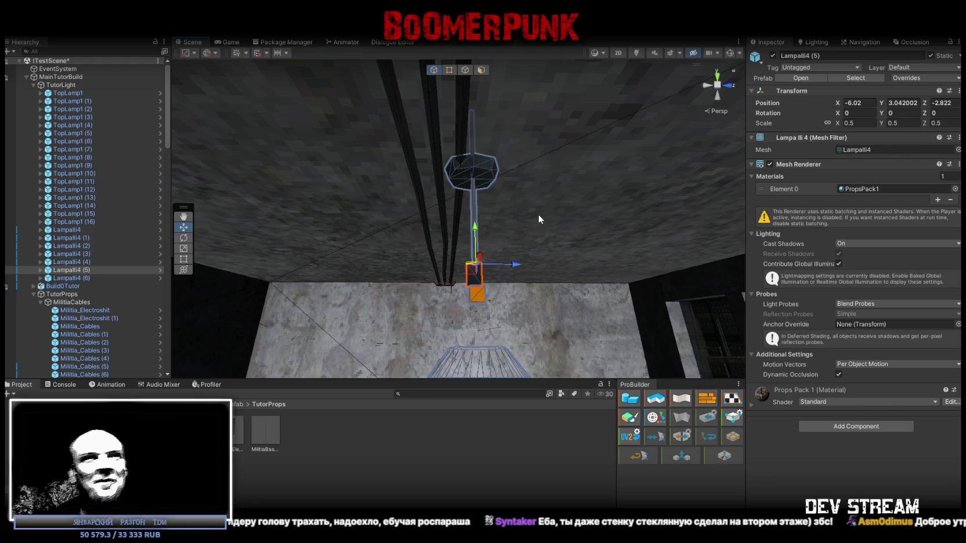
Step: Fly into the room and tilt up to check lamp Lampalli4 (5) at Z -2.835 on the ceiling
{"action": "mouse_move", "coordinate": [540, 215]}
{"action": "left_mouse_down"}
{"action": "mouse_move", "coordinate": [563, 212]}
{"action": "mouse_move", "coordinate": [324, 276]}
{"action": "left_mouse_up"}
{"action": "mouse_move", "coordinate": [417, 300]}
{"action": "left_mouse_down"}
{"action": "mouse_move", "coordinate": [314, 244]}
{"action": "mouse_move", "coordinate": [239, 243]}
{"action": "left_mouse_up"}
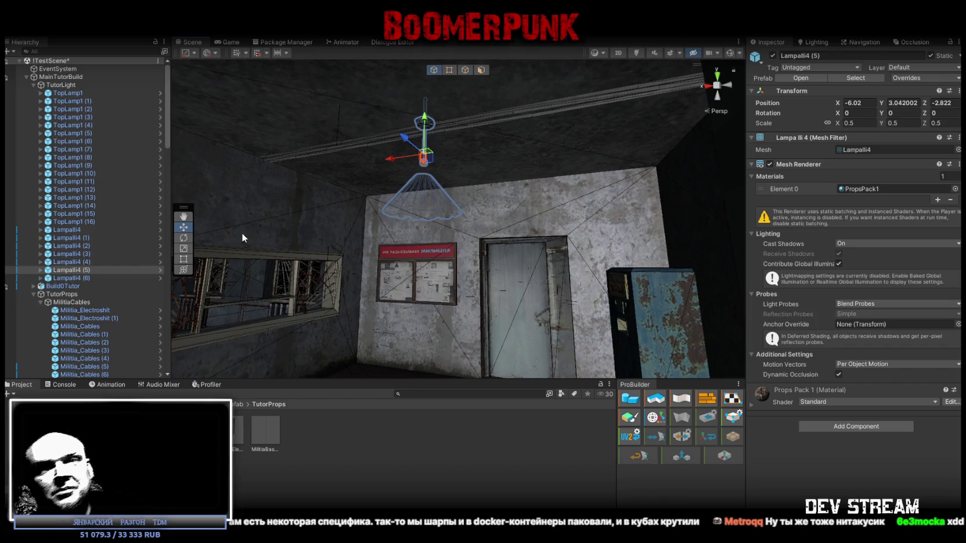
{"action": "mouse_move", "coordinate": [560, 223]}
{"action": "left_mouse_down"}
{"action": "mouse_move", "coordinate": [392, 122]}
{"action": "mouse_move", "coordinate": [435, 251]}
{"action": "mouse_move", "coordinate": [416, 239]}
{"action": "mouse_move", "coordinate": [491, 252]}
{"action": "mouse_move", "coordinate": [626, 314]}
{"action": "mouse_move", "coordinate": [647, 280]}
{"action": "mouse_move", "coordinate": [616, 271]}
{"action": "mouse_move", "coordinate": [517, 146]}
{"action": "mouse_move", "coordinate": [568, 232]}
{"action": "mouse_move", "coordinate": [619, 227]}
{"action": "mouse_move", "coordinate": [567, 181]}
{"action": "mouse_move", "coordinate": [572, 186]}
{"action": "left_mouse_up"}
Step: Select and frame Militia_Cables (27), then slide it along X to -5.936
{"action": "left_click", "coordinate": [584, 232]}
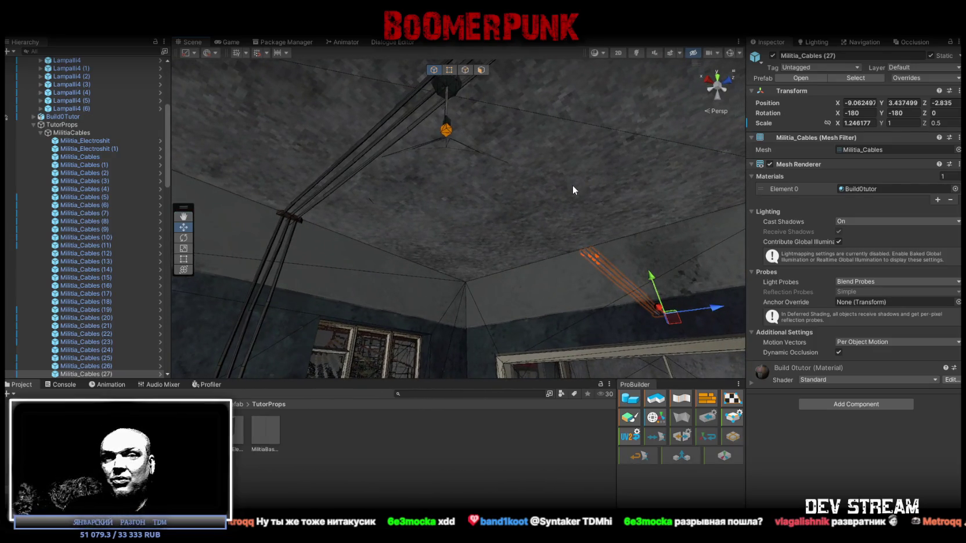
{"action": "mouse_move", "coordinate": [573, 187]}
{"action": "left_mouse_down"}
{"action": "mouse_move", "coordinate": [502, 214]}
{"action": "mouse_move", "coordinate": [463, 254]}
{"action": "mouse_move", "coordinate": [496, 286]}
{"action": "left_mouse_up"}
{"action": "key", "text": "f"}
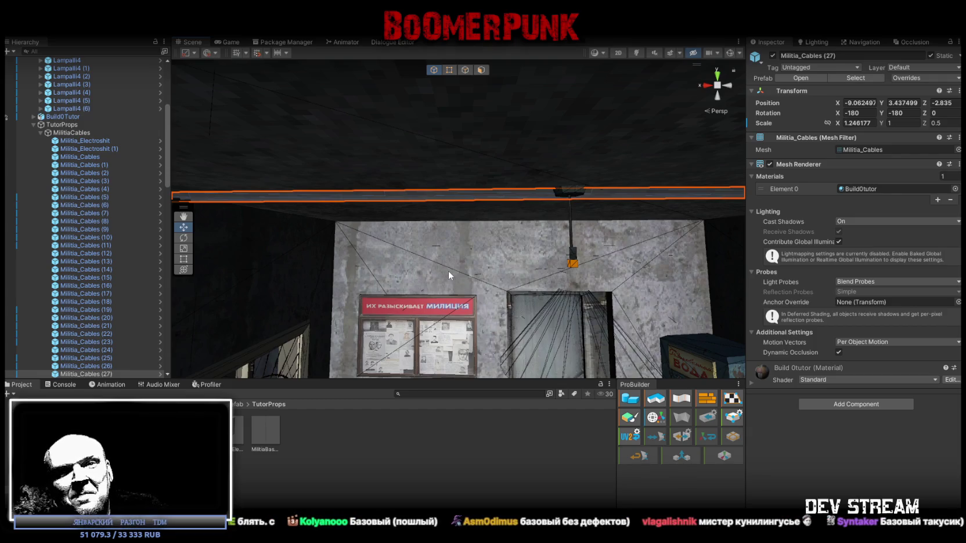
{"action": "mouse_move", "coordinate": [485, 219]}
{"action": "left_mouse_down"}
{"action": "mouse_move", "coordinate": [531, 244]}
{"action": "mouse_move", "coordinate": [621, 205]}
{"action": "mouse_move", "coordinate": [562, 167]}
{"action": "mouse_move", "coordinate": [281, 194]}
{"action": "mouse_move", "coordinate": [253, 209]}
{"action": "mouse_move", "coordinate": [459, 190]}
{"action": "mouse_move", "coordinate": [435, 181]}
{"action": "mouse_move", "coordinate": [699, 227]}
{"action": "left_mouse_up"}
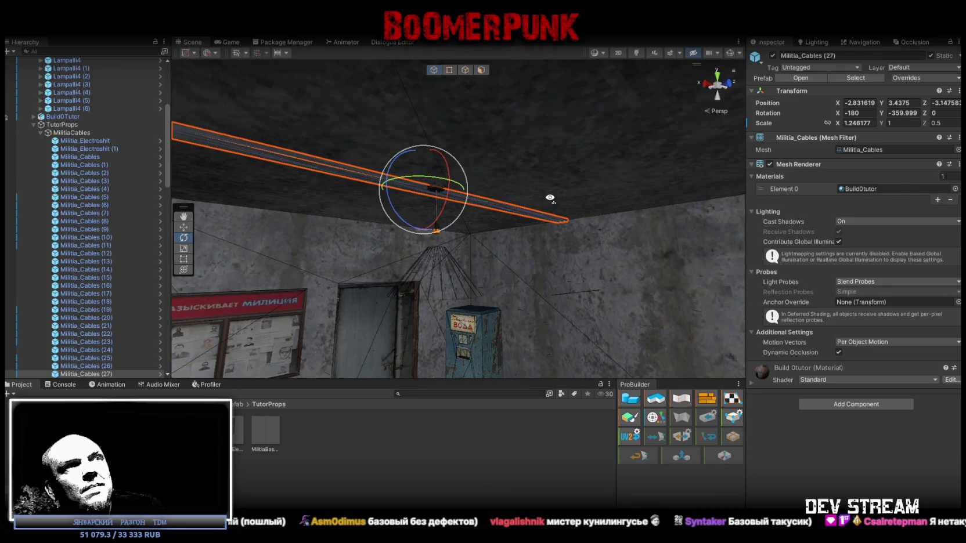
{"action": "left_click_drag", "start_coordinate": [549, 198], "coordinate": [445, 194]}
{"action": "key", "text": "w"}
{"action": "left_click_drag", "start_coordinate": [503, 213], "coordinate": [790, 243]}
Step: Rotate the cable to Y -270, move it to the hanging lamp, and shorten it along X
{"action": "mouse_move", "coordinate": [725, 235]}
{"action": "left_mouse_down"}
{"action": "mouse_move", "coordinate": [566, 199]}
{"action": "mouse_move", "coordinate": [576, 216]}
{"action": "mouse_move", "coordinate": [701, 232]}
{"action": "mouse_move", "coordinate": [662, 218]}
{"action": "mouse_move", "coordinate": [656, 203]}
{"action": "mouse_move", "coordinate": [489, 206]}
{"action": "left_mouse_up"}
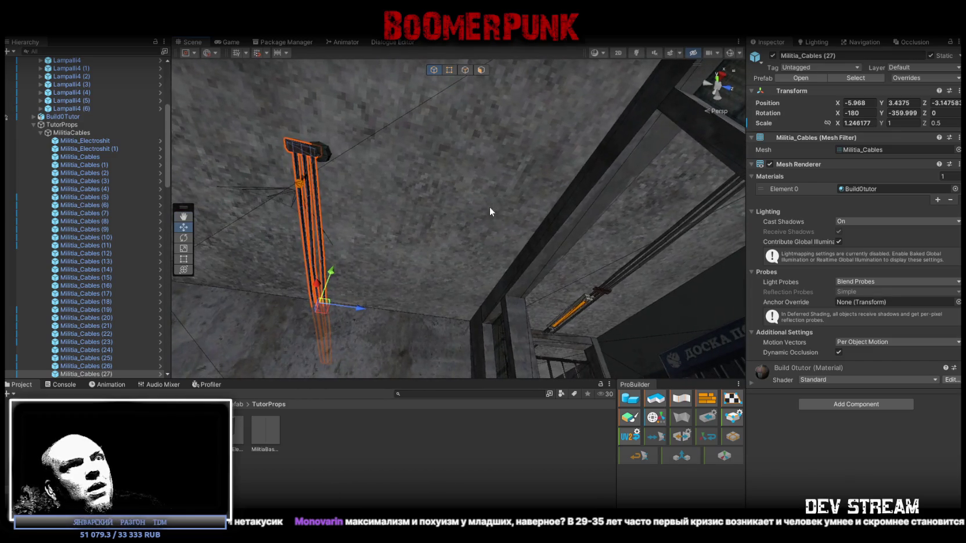
{"action": "key", "text": "e"}
{"action": "mouse_move", "coordinate": [277, 290]}
{"action": "left_mouse_down"}
{"action": "mouse_move", "coordinate": [275, 266]}
{"action": "mouse_move", "coordinate": [229, 260]}
{"action": "left_mouse_up"}
{"action": "left_click_drag", "start_coordinate": [348, 244], "coordinate": [435, 235]}
{"action": "key", "text": "w"}
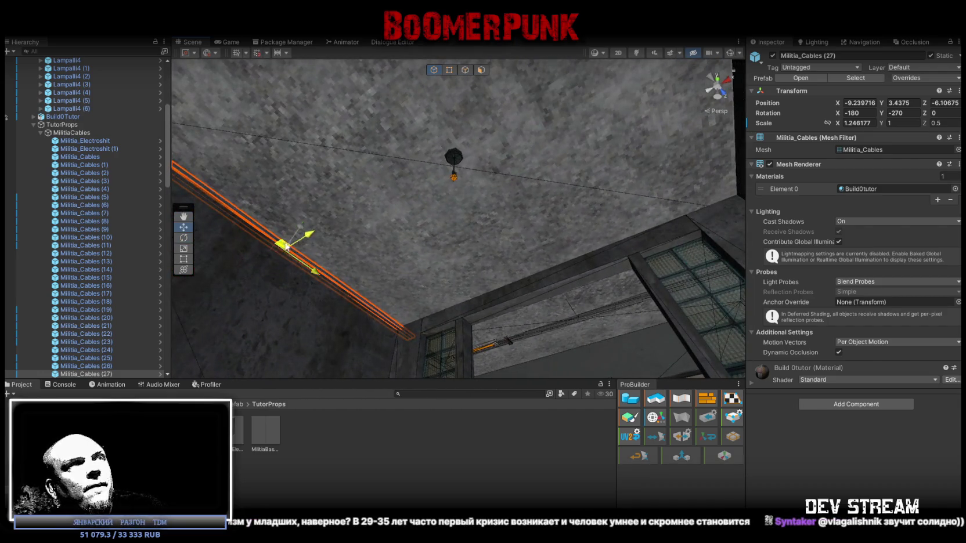
{"action": "mouse_move", "coordinate": [297, 235]}
{"action": "left_mouse_down"}
{"action": "mouse_move", "coordinate": [572, 284]}
{"action": "mouse_move", "coordinate": [556, 292]}
{"action": "mouse_move", "coordinate": [504, 281]}
{"action": "left_mouse_up"}
{"action": "key", "text": "r"}
{"action": "mouse_move", "coordinate": [505, 281]}
{"action": "left_mouse_down"}
{"action": "mouse_move", "coordinate": [483, 284]}
{"action": "mouse_move", "coordinate": [433, 230]}
{"action": "left_mouse_up"}
{"action": "mouse_move", "coordinate": [318, 112]}
{"action": "left_mouse_down"}
{"action": "mouse_move", "coordinate": [584, 210]}
{"action": "mouse_move", "coordinate": [396, 212]}
{"action": "mouse_move", "coordinate": [399, 64]}
{"action": "mouse_move", "coordinate": [346, 283]}
{"action": "mouse_move", "coordinate": [472, 351]}
{"action": "left_mouse_up"}
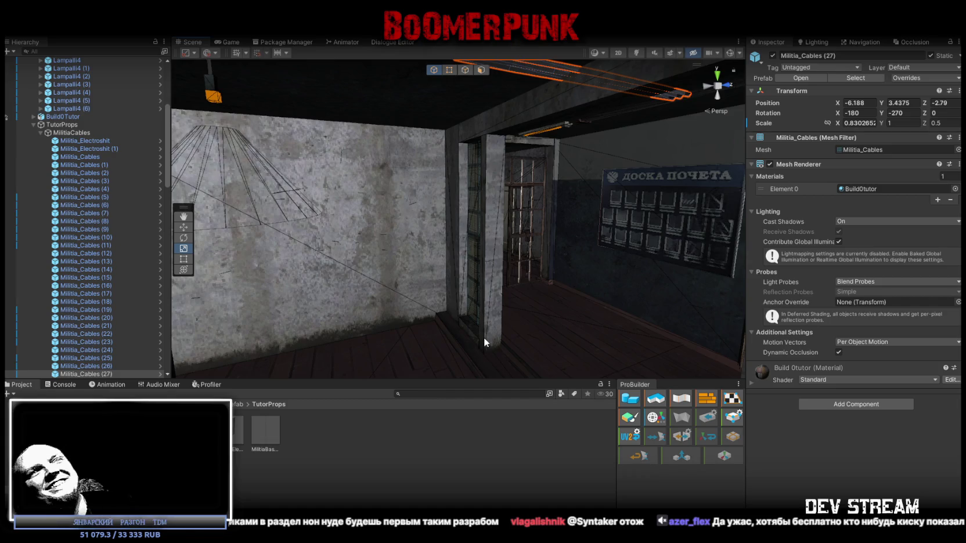
{"action": "mouse_move", "coordinate": [654, 233]}
{"action": "left_mouse_down"}
{"action": "mouse_move", "coordinate": [515, 108]}
{"action": "mouse_move", "coordinate": [472, 133]}
{"action": "mouse_move", "coordinate": [489, 134]}
{"action": "mouse_move", "coordinate": [508, 205]}
{"action": "mouse_move", "coordinate": [492, 244]}
{"action": "mouse_move", "coordinate": [521, 218]}
{"action": "mouse_move", "coordinate": [480, 224]}
{"action": "mouse_move", "coordinate": [598, 197]}
{"action": "left_mouse_up"}
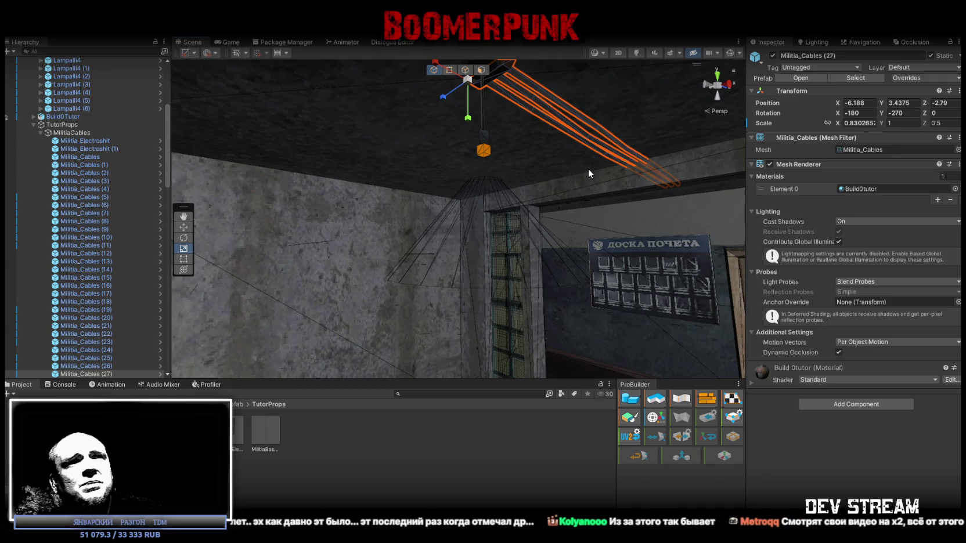
Step: Duplicate Militia_Cables (16), rotate the copy to Y 90 and move it to X -18.368
{"action": "mouse_move", "coordinate": [595, 208]}
{"action": "left_mouse_down"}
{"action": "mouse_move", "coordinate": [493, 197]}
{"action": "mouse_move", "coordinate": [412, 217]}
{"action": "mouse_move", "coordinate": [435, 187]}
{"action": "mouse_move", "coordinate": [423, 136]}
{"action": "mouse_move", "coordinate": [328, 177]}
{"action": "mouse_move", "coordinate": [476, 226]}
{"action": "mouse_move", "coordinate": [577, 244]}
{"action": "mouse_move", "coordinate": [498, 236]}
{"action": "mouse_move", "coordinate": [547, 227]}
{"action": "mouse_move", "coordinate": [447, 142]}
{"action": "mouse_move", "coordinate": [523, 167]}
{"action": "mouse_move", "coordinate": [524, 147]}
{"action": "mouse_move", "coordinate": [490, 91]}
{"action": "mouse_move", "coordinate": [494, 120]}
{"action": "mouse_move", "coordinate": [700, 187]}
{"action": "left_mouse_up"}
{"action": "left_click", "coordinate": [419, 130]}
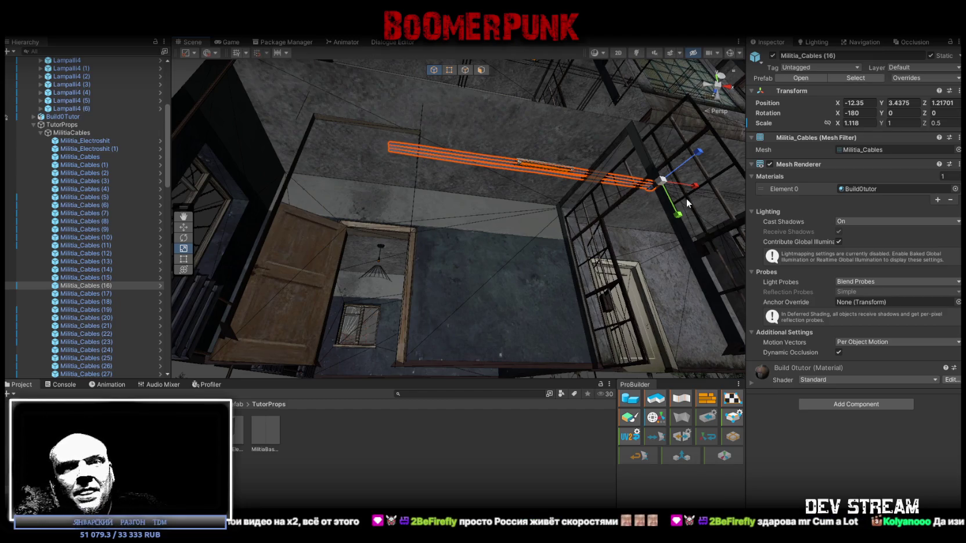
{"action": "mouse_move", "coordinate": [682, 214]}
{"action": "left_mouse_down"}
{"action": "mouse_move", "coordinate": [603, 188]}
{"action": "mouse_move", "coordinate": [617, 204]}
{"action": "left_mouse_up"}
{"action": "key", "text": "ctrl+d"}
{"action": "key", "text": "e"}
{"action": "mouse_move", "coordinate": [657, 158]}
{"action": "left_mouse_down"}
{"action": "mouse_move", "coordinate": [545, 150]}
{"action": "mouse_move", "coordinate": [658, 179]}
{"action": "mouse_move", "coordinate": [552, 158]}
{"action": "mouse_move", "coordinate": [490, 166]}
{"action": "mouse_move", "coordinate": [503, 164]}
{"action": "left_mouse_up"}
{"action": "key", "text": "w"}
{"action": "mouse_move", "coordinate": [664, 181]}
{"action": "left_mouse_down"}
{"action": "mouse_move", "coordinate": [377, 140]}
{"action": "mouse_move", "coordinate": [384, 118]}
{"action": "mouse_move", "coordinate": [575, 184]}
{"action": "mouse_move", "coordinate": [511, 198]}
{"action": "mouse_move", "coordinate": [511, 186]}
{"action": "mouse_move", "coordinate": [511, 201]}
{"action": "mouse_move", "coordinate": [502, 131]}
{"action": "mouse_move", "coordinate": [482, 103]}
{"action": "mouse_move", "coordinate": [469, 106]}
{"action": "left_mouse_up"}
{"action": "scroll", "coordinate": [384, 118], "scroll_direction": "down", "scroll_amount": 5}
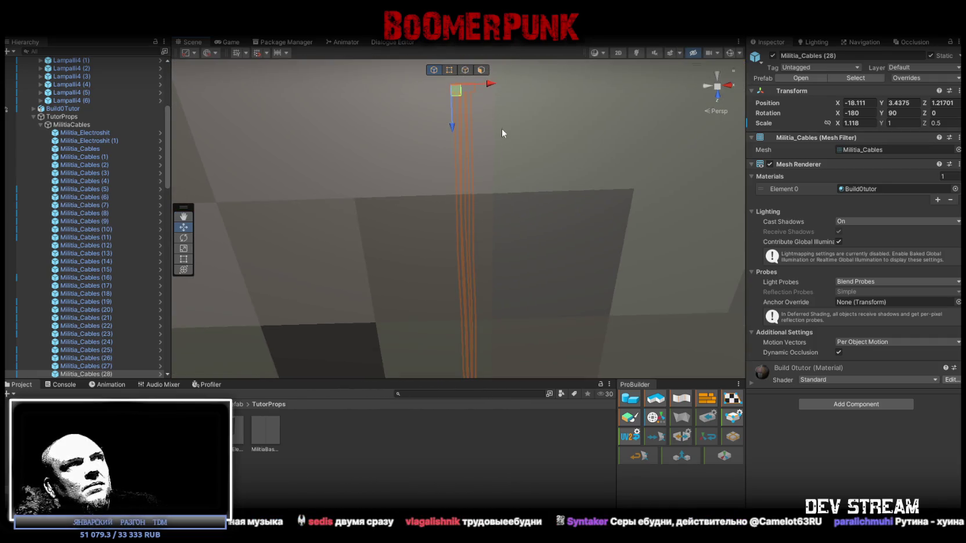
{"action": "scroll", "coordinate": [503, 133], "scroll_direction": "down", "scroll_amount": 2}
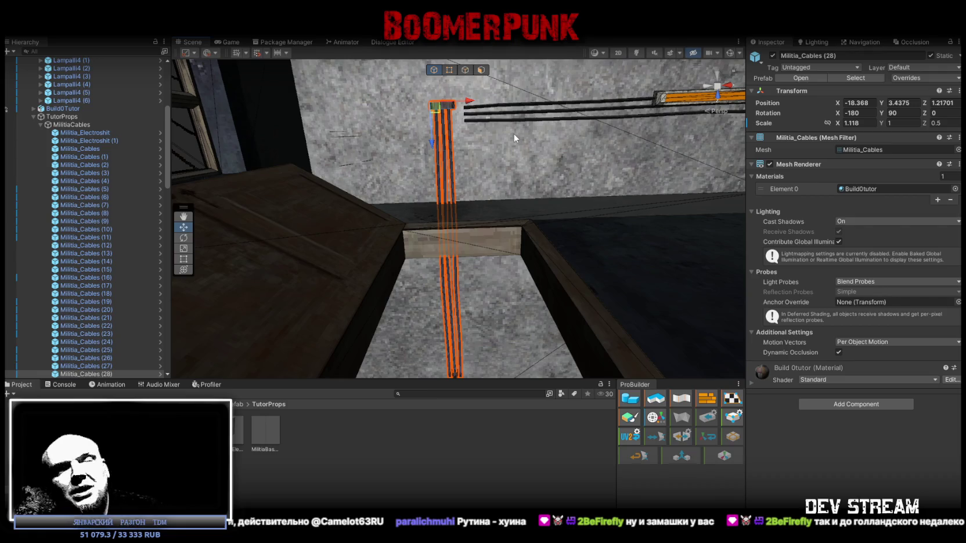
{"action": "mouse_move", "coordinate": [622, 178]}
{"action": "left_mouse_down"}
{"action": "mouse_move", "coordinate": [577, 190]}
{"action": "mouse_move", "coordinate": [606, 168]}
{"action": "mouse_move", "coordinate": [575, 233]}
{"action": "mouse_move", "coordinate": [577, 274]}
{"action": "mouse_move", "coordinate": [642, 329]}
{"action": "mouse_move", "coordinate": [664, 242]}
{"action": "mouse_move", "coordinate": [631, 155]}
{"action": "mouse_move", "coordinate": [634, 104]}
{"action": "left_mouse_up"}
Step: Undo the accidental vertical squash and shrink Militia_Cables (28) to Scale X about 0.86
{"action": "mouse_move", "coordinate": [634, 156]}
{"action": "left_mouse_down"}
{"action": "mouse_move", "coordinate": [644, 173]}
{"action": "mouse_move", "coordinate": [648, 164]}
{"action": "left_mouse_up"}
{"action": "key", "text": "ctrl+z"}
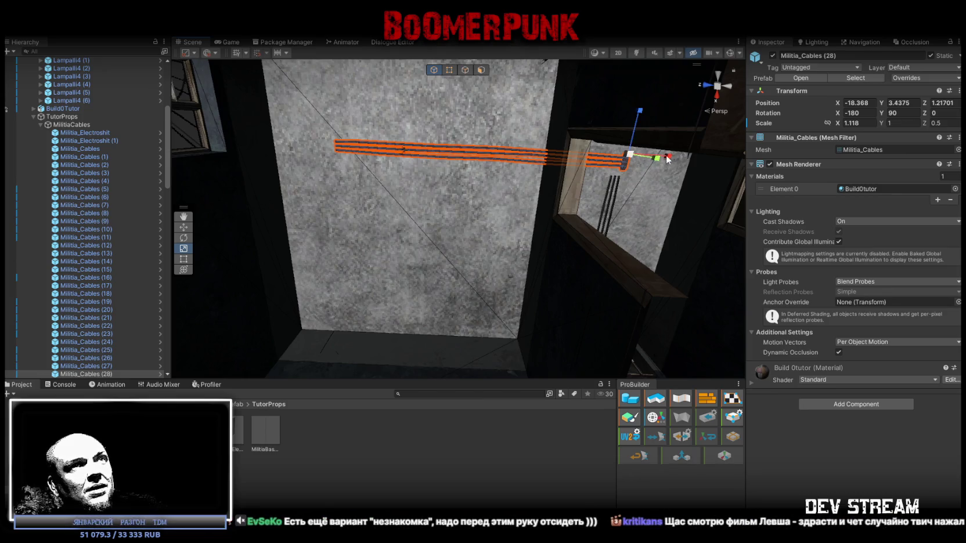
{"action": "left_click_drag", "start_coordinate": [669, 156], "coordinate": [660, 157]}
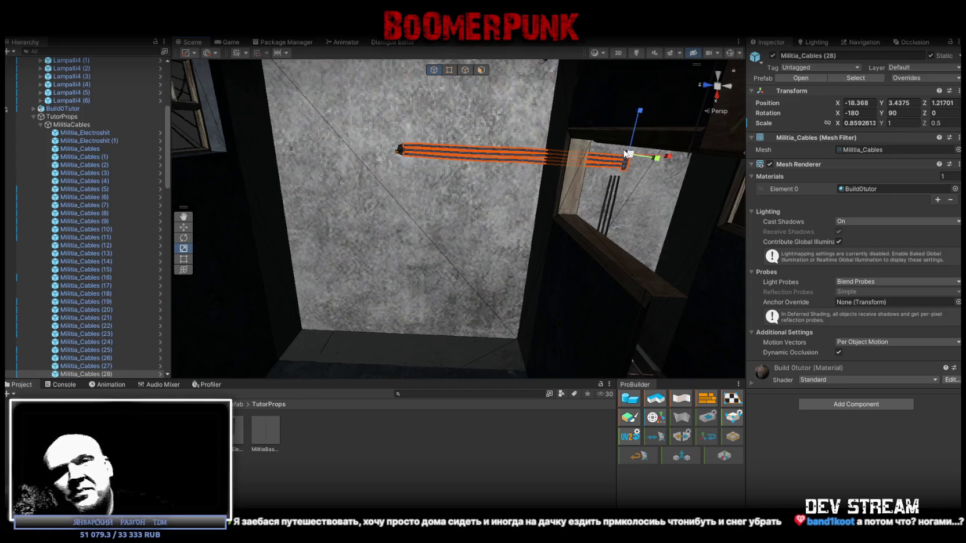
Step: Orbit the view to show the vertical cables running down the wall to the orange lamp
{"action": "mouse_move", "coordinate": [509, 148]}
{"action": "left_mouse_down"}
{"action": "mouse_move", "coordinate": [579, 184]}
{"action": "mouse_move", "coordinate": [533, 191]}
{"action": "left_mouse_up"}
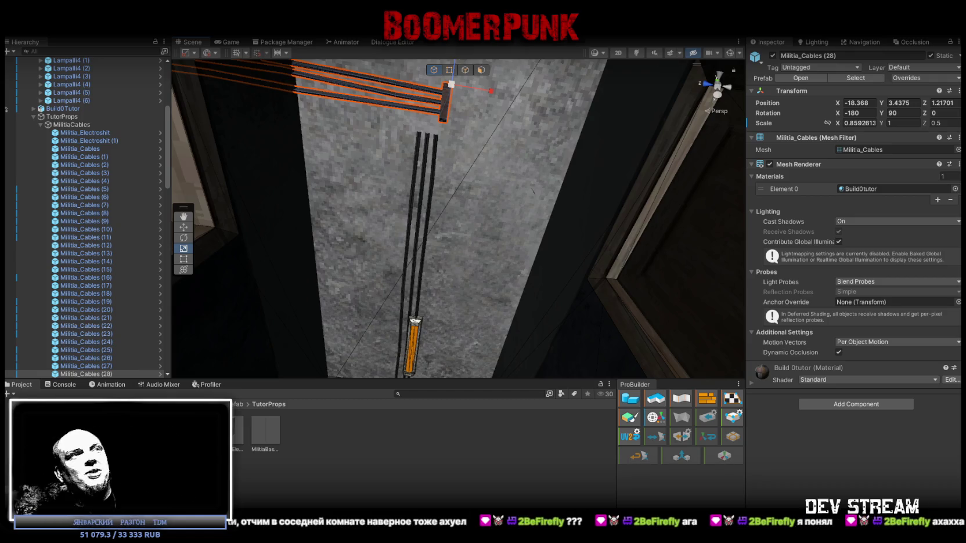
{"action": "mouse_move", "coordinate": [588, 212]}
{"action": "left_mouse_down"}
{"action": "mouse_move", "coordinate": [464, 123]}
{"action": "mouse_move", "coordinate": [438, 213]}
{"action": "mouse_move", "coordinate": [416, 193]}
{"action": "mouse_move", "coordinate": [410, 237]}
{"action": "mouse_move", "coordinate": [410, 224]}
{"action": "mouse_move", "coordinate": [441, 218]}
{"action": "left_mouse_up"}
Step: Select and frame Militia_Cables (16), then stretch it to Scale X 1.188658
{"action": "left_click", "coordinate": [501, 183]}
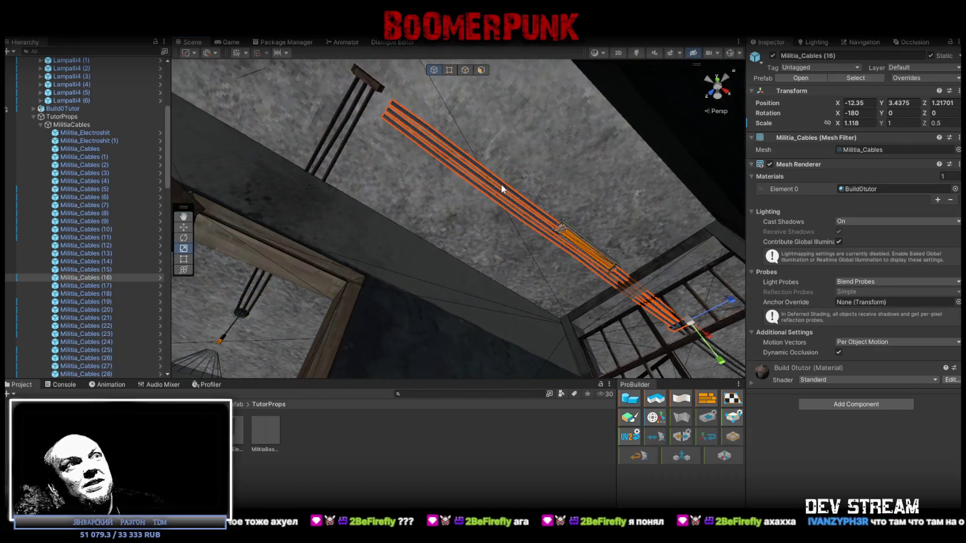
{"action": "key", "text": "f"}
{"action": "left_click_drag", "start_coordinate": [639, 319], "coordinate": [634, 317]}
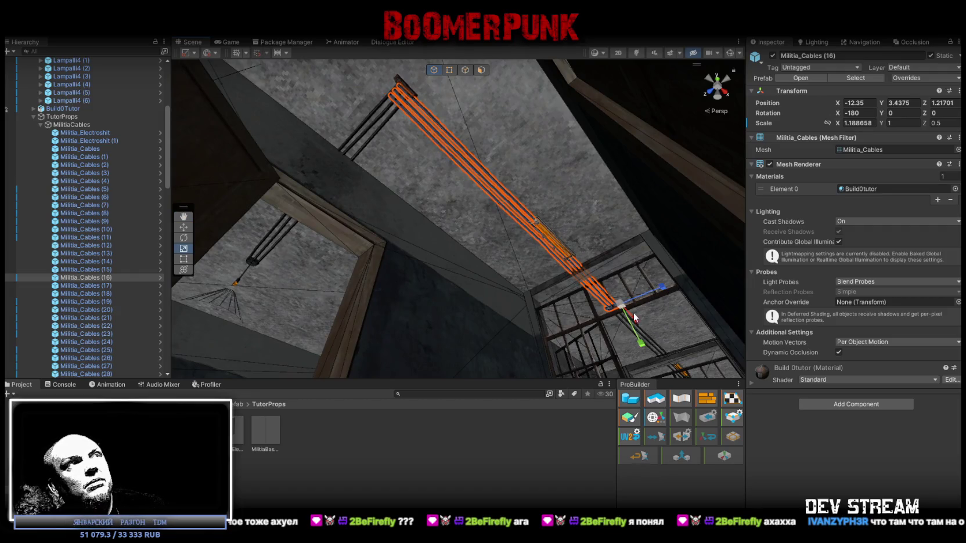
{"action": "scroll", "coordinate": [457, 115], "scroll_direction": "up", "scroll_amount": 5}
{"action": "mouse_move", "coordinate": [456, 115]}
{"action": "left_mouse_down"}
{"action": "mouse_move", "coordinate": [505, 129]}
{"action": "mouse_move", "coordinate": [524, 184]}
{"action": "left_mouse_up"}
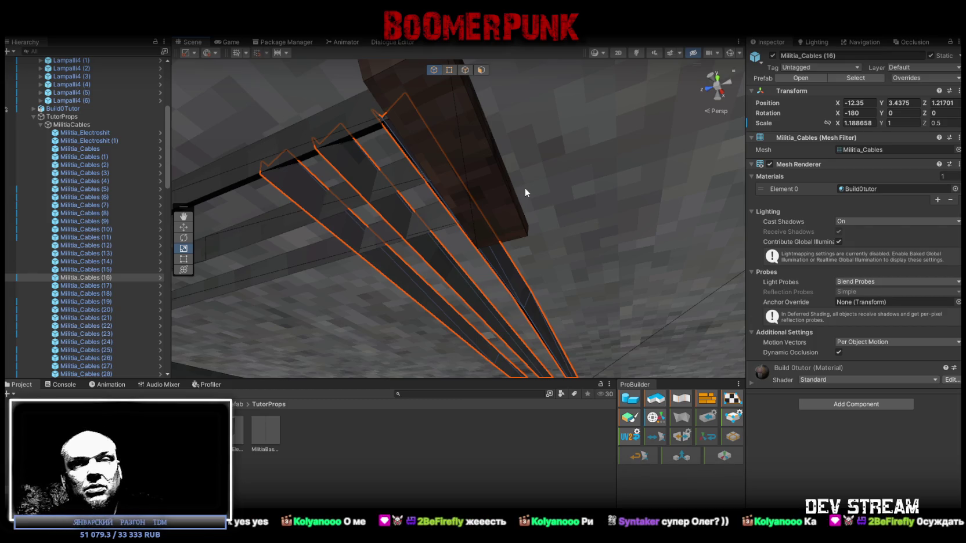
{"action": "mouse_move", "coordinate": [560, 183]}
{"action": "left_mouse_down"}
{"action": "mouse_move", "coordinate": [523, 191]}
{"action": "mouse_move", "coordinate": [485, 223]}
{"action": "left_mouse_up"}
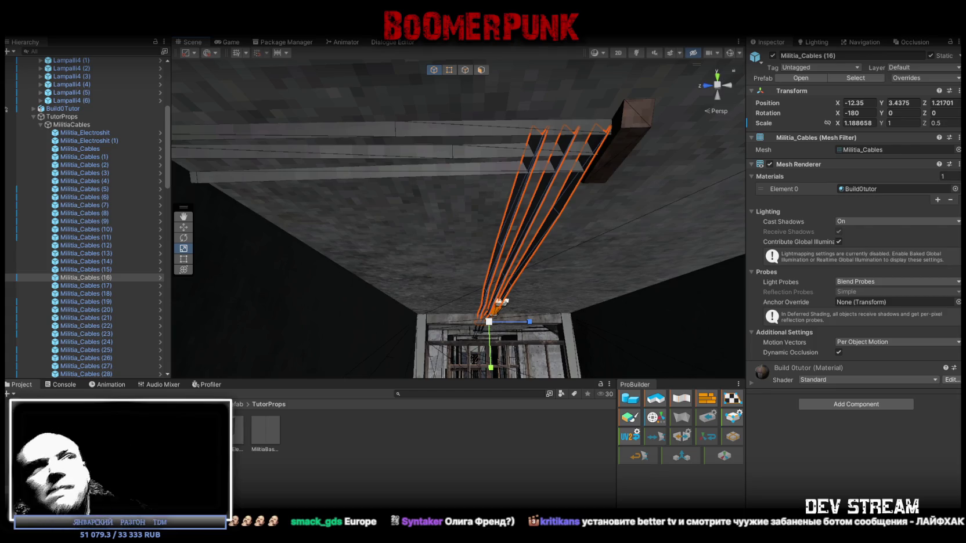
{"action": "mouse_move", "coordinate": [514, 237]}
{"action": "left_mouse_down"}
{"action": "mouse_move", "coordinate": [238, 177]}
{"action": "mouse_move", "coordinate": [250, 215]}
{"action": "mouse_move", "coordinate": [243, 193]}
{"action": "left_mouse_up"}
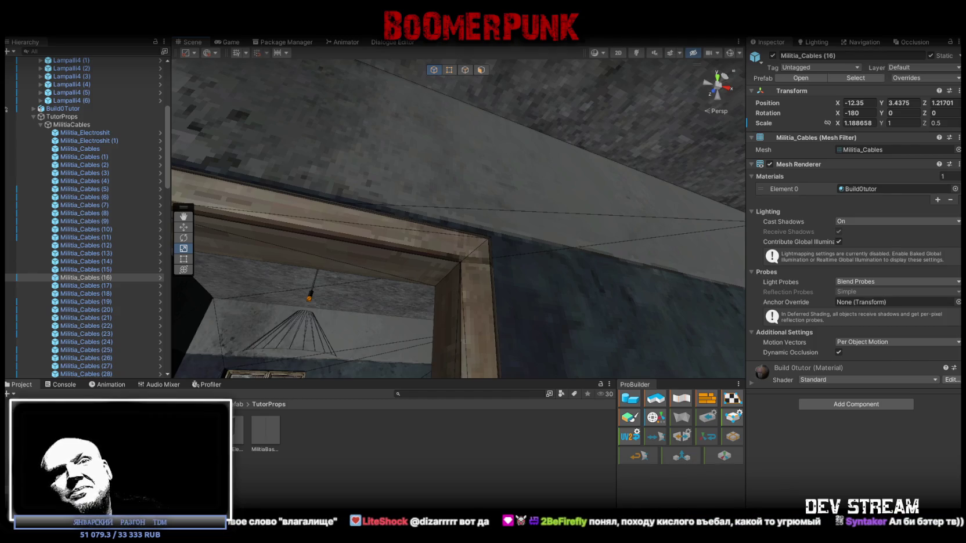
Step: Swing the view to the window wall and select Militia_Cables (28) at the lamp hub
{"action": "mouse_move", "coordinate": [492, 183]}
{"action": "left_mouse_down"}
{"action": "mouse_move", "coordinate": [461, 267]}
{"action": "mouse_move", "coordinate": [476, 238]}
{"action": "mouse_move", "coordinate": [502, 223]}
{"action": "mouse_move", "coordinate": [491, 195]}
{"action": "mouse_move", "coordinate": [522, 145]}
{"action": "mouse_move", "coordinate": [514, 112]}
{"action": "mouse_move", "coordinate": [577, 229]}
{"action": "mouse_move", "coordinate": [690, 287]}
{"action": "mouse_move", "coordinate": [649, 245]}
{"action": "mouse_move", "coordinate": [512, 212]}
{"action": "left_mouse_up"}
{"action": "left_click", "coordinate": [499, 112]}
{"action": "scroll", "coordinate": [512, 212], "scroll_direction": "up", "scroll_amount": 5}
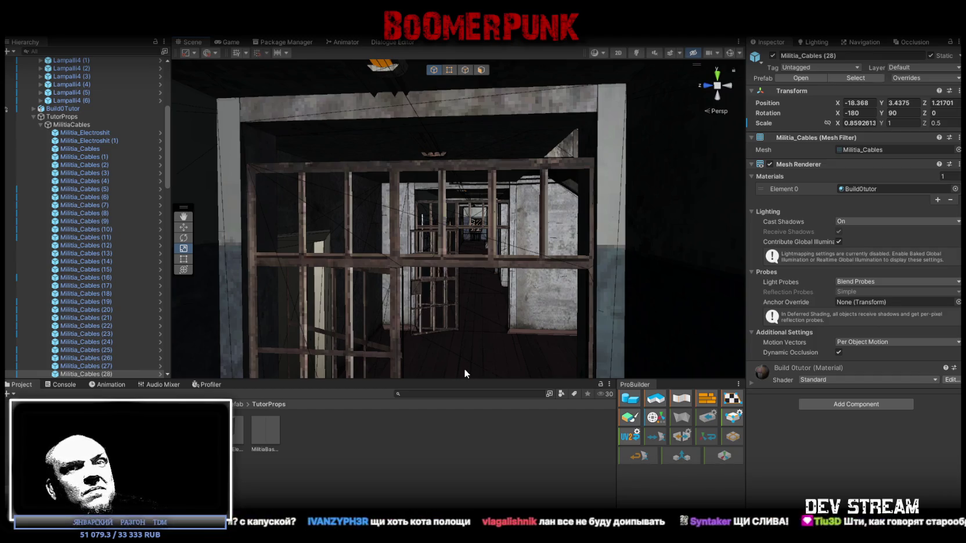
{"action": "mouse_move", "coordinate": [557, 233]}
{"action": "left_mouse_down"}
{"action": "mouse_move", "coordinate": [477, 282]}
{"action": "mouse_move", "coordinate": [365, 247]}
{"action": "left_mouse_up"}
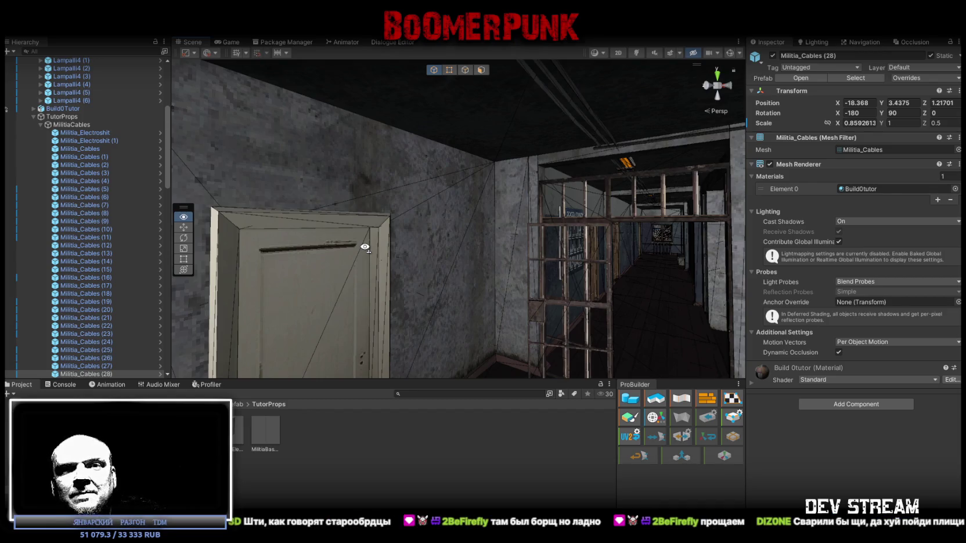
{"action": "key", "text": "r"}
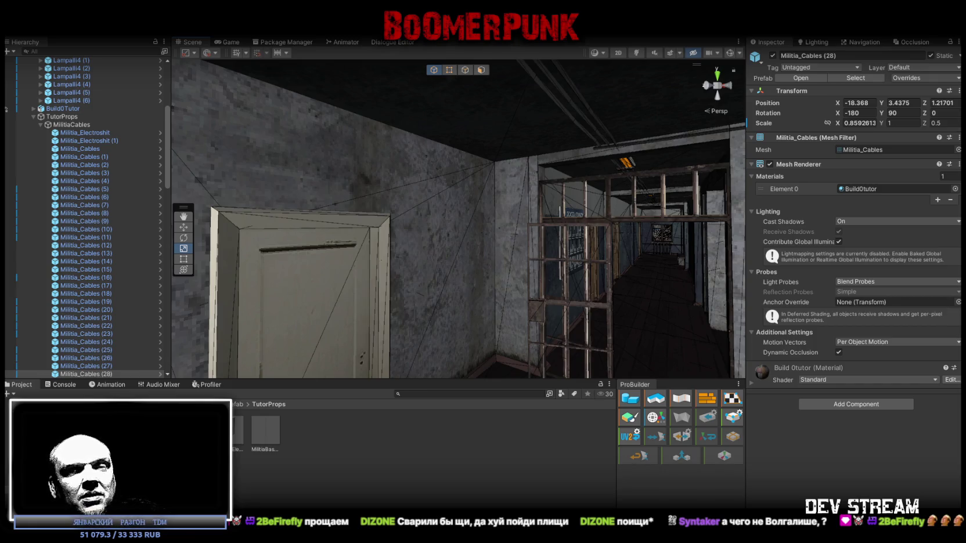
{"action": "mouse_move", "coordinate": [667, 290]}
{"action": "left_mouse_down"}
{"action": "mouse_move", "coordinate": [556, 254]}
{"action": "mouse_move", "coordinate": [578, 209]}
{"action": "mouse_move", "coordinate": [598, 208]}
{"action": "mouse_move", "coordinate": [596, 199]}
{"action": "mouse_move", "coordinate": [552, 203]}
{"action": "mouse_move", "coordinate": [582, 201]}
{"action": "mouse_move", "coordinate": [530, 183]}
{"action": "mouse_move", "coordinate": [375, 191]}
{"action": "left_mouse_up"}
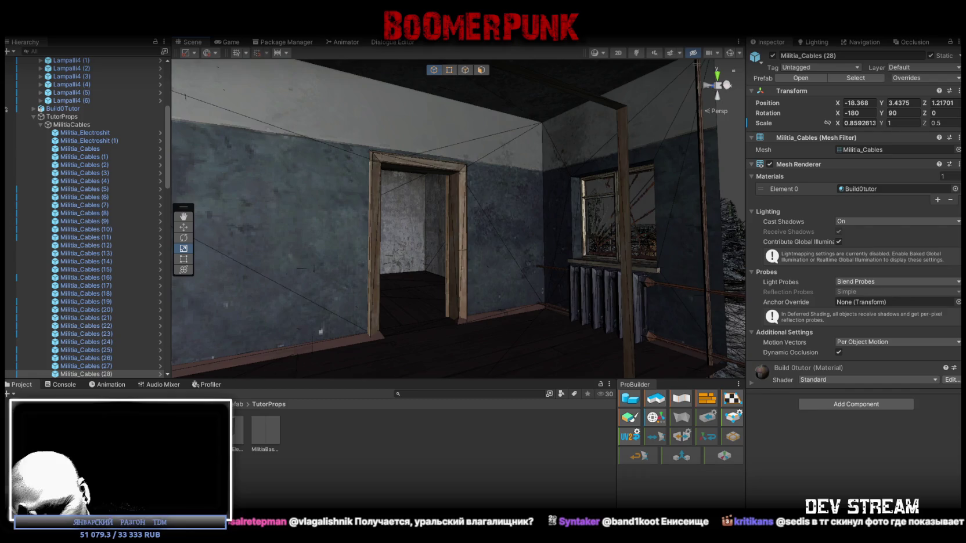
{"action": "mouse_move", "coordinate": [732, 232]}
{"action": "left_mouse_down"}
{"action": "mouse_move", "coordinate": [459, 226]}
{"action": "mouse_move", "coordinate": [459, 242]}
{"action": "mouse_move", "coordinate": [434, 220]}
{"action": "mouse_move", "coordinate": [552, 257]}
{"action": "mouse_move", "coordinate": [550, 200]}
{"action": "mouse_move", "coordinate": [217, 201]}
{"action": "mouse_move", "coordinate": [375, 215]}
{"action": "mouse_move", "coordinate": [530, 249]}
{"action": "mouse_move", "coordinate": [520, 228]}
{"action": "mouse_move", "coordinate": [722, 250]}
{"action": "mouse_move", "coordinate": [524, 224]}
{"action": "mouse_move", "coordinate": [637, 218]}
{"action": "mouse_move", "coordinate": [547, 237]}
{"action": "mouse_move", "coordinate": [438, 146]}
{"action": "mouse_move", "coordinate": [541, 113]}
{"action": "mouse_move", "coordinate": [427, 183]}
{"action": "mouse_move", "coordinate": [740, 235]}
{"action": "left_mouse_up"}
{"action": "mouse_move", "coordinate": [562, 218]}
{"action": "left_mouse_down"}
{"action": "mouse_move", "coordinate": [416, 229]}
{"action": "mouse_move", "coordinate": [373, 271]}
{"action": "mouse_move", "coordinate": [269, 238]}
{"action": "left_mouse_up"}
{"action": "key", "text": "f"}
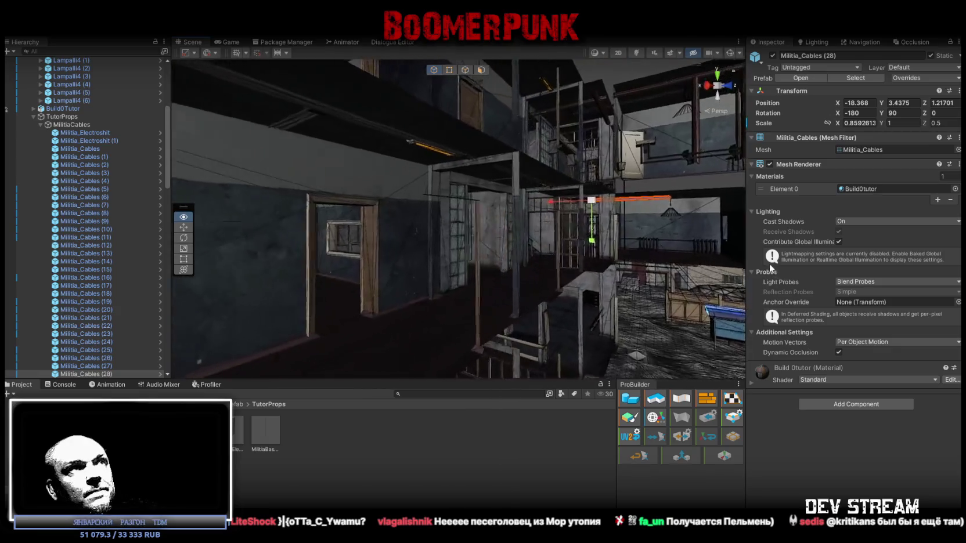
{"action": "mouse_move", "coordinate": [668, 250]}
{"action": "left_mouse_down"}
{"action": "mouse_move", "coordinate": [453, 213]}
{"action": "mouse_move", "coordinate": [446, 189]}
{"action": "left_mouse_up"}
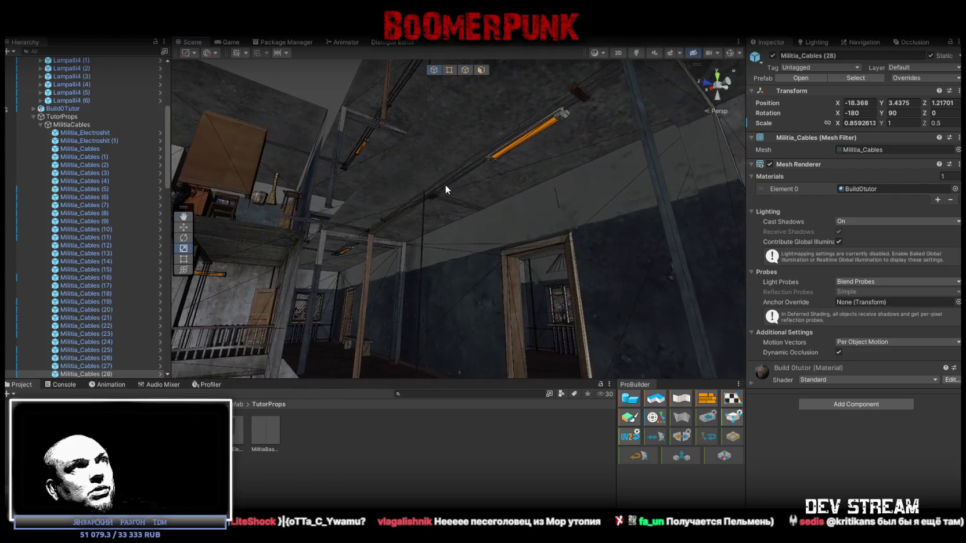
{"action": "left_click", "coordinate": [456, 173]}
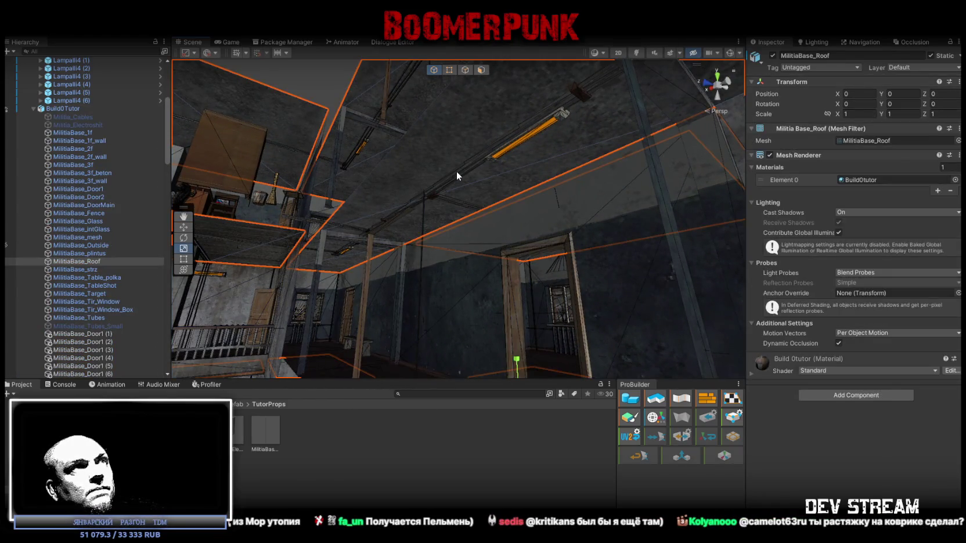
Step: Select Militia_Cables (17) and add Militia_Cables (13), framing both ceiling cables
{"action": "left_click", "coordinate": [459, 168]}
{"action": "mouse_move", "coordinate": [528, 165]}
{"action": "left_mouse_down"}
{"action": "mouse_move", "coordinate": [479, 207]}
{"action": "mouse_move", "coordinate": [451, 184]}
{"action": "mouse_move", "coordinate": [514, 197]}
{"action": "mouse_move", "coordinate": [522, 162]}
{"action": "mouse_move", "coordinate": [540, 149]}
{"action": "left_mouse_up"}
{"action": "left_click", "coordinate": [466, 163]}
{"action": "left_click", "coordinate": [551, 145], "text": "shift"}
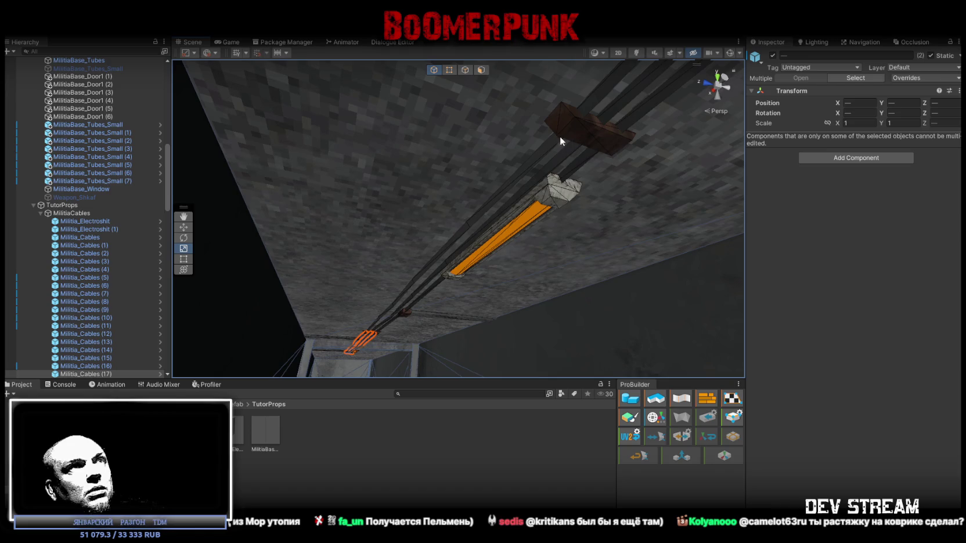
{"action": "left_click", "coordinate": [545, 149], "text": "shift"}
{"action": "left_click", "coordinate": [545, 149], "text": "shift"}
{"action": "left_click", "coordinate": [544, 153], "text": "shift"}
{"action": "mouse_move", "coordinate": [540, 158]}
{"action": "left_mouse_down"}
{"action": "mouse_move", "coordinate": [500, 215]}
{"action": "mouse_move", "coordinate": [480, 160]}
{"action": "mouse_move", "coordinate": [479, 200]}
{"action": "mouse_move", "coordinate": [473, 187]}
{"action": "left_mouse_up"}
{"action": "left_click", "coordinate": [483, 163], "text": "shift"}
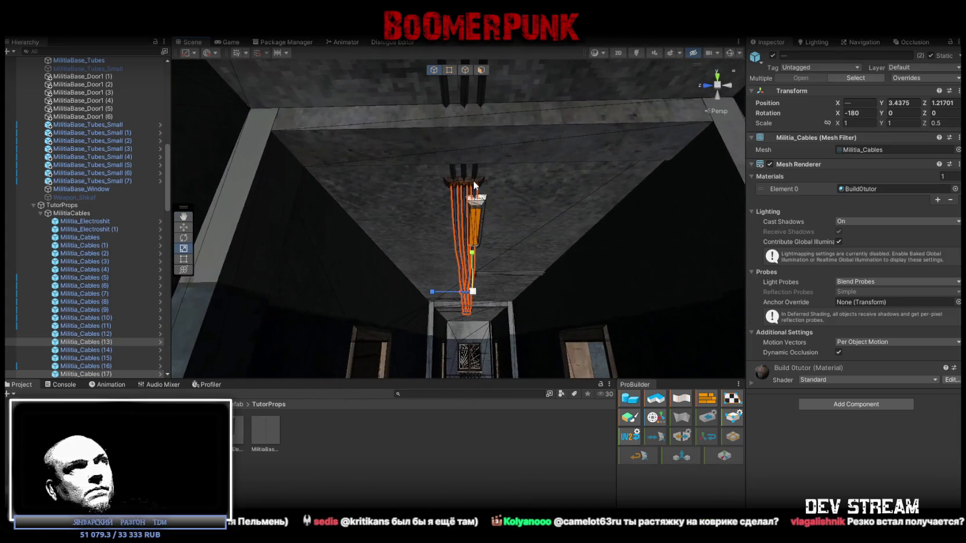
{"action": "scroll", "coordinate": [124, 305], "scroll_direction": "down", "scroll_amount": 5}
{"action": "left_click_drag", "start_coordinate": [483, 181], "coordinate": [490, 178]}
{"action": "key", "text": "f"}
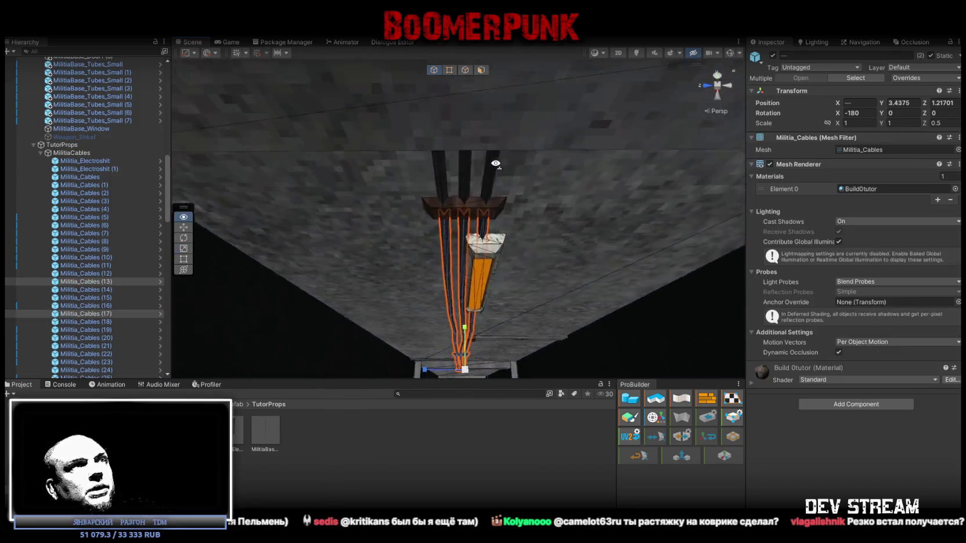
Step: Add a third ceiling cable to the selection, leaving the lamp box out
{"action": "left_click", "coordinate": [479, 197], "text": "shift"}
{"action": "left_click", "coordinate": [490, 267], "text": "shift"}
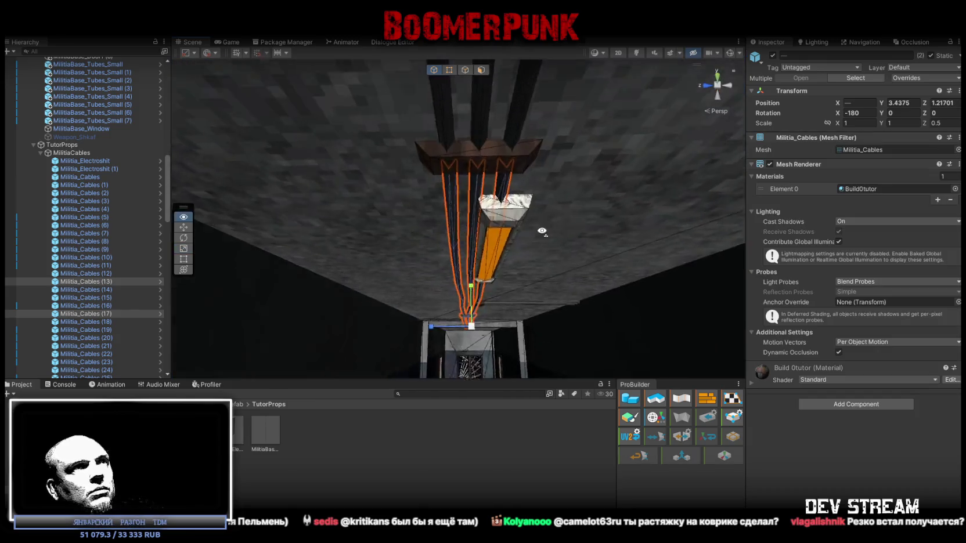
{"action": "left_click_drag", "start_coordinate": [491, 266], "coordinate": [715, 198]}
{"action": "left_click", "coordinate": [545, 219], "text": "shift"}
{"action": "left_click_drag", "start_coordinate": [545, 219], "coordinate": [536, 203]}
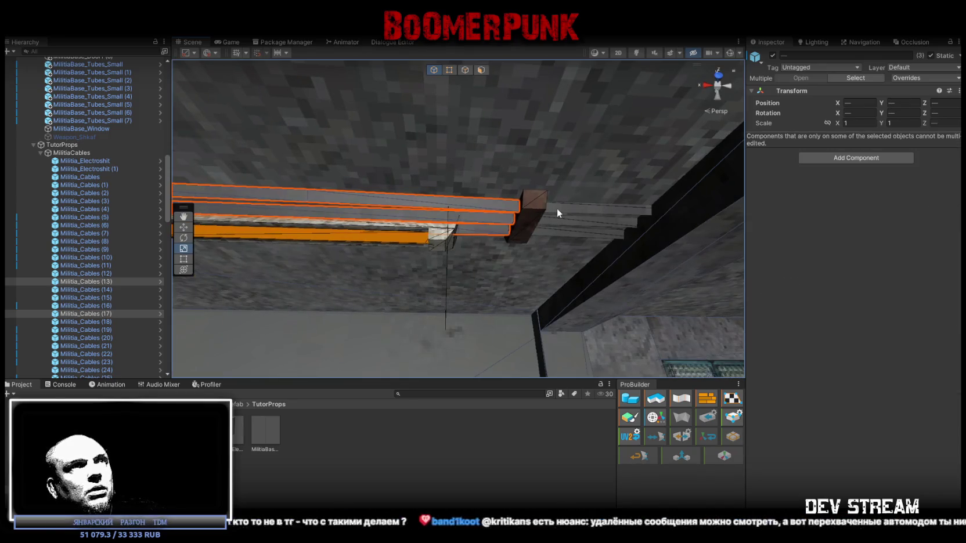
{"action": "left_click", "coordinate": [594, 212], "text": "shift"}
{"action": "mouse_move", "coordinate": [594, 212]}
{"action": "left_mouse_down"}
{"action": "mouse_move", "coordinate": [632, 265]}
{"action": "mouse_move", "coordinate": [646, 239]}
{"action": "mouse_move", "coordinate": [355, 199]}
{"action": "mouse_move", "coordinate": [434, 216]}
{"action": "mouse_move", "coordinate": [184, 340]}
{"action": "left_mouse_up"}
{"action": "left_click", "coordinate": [348, 213], "text": "shift"}
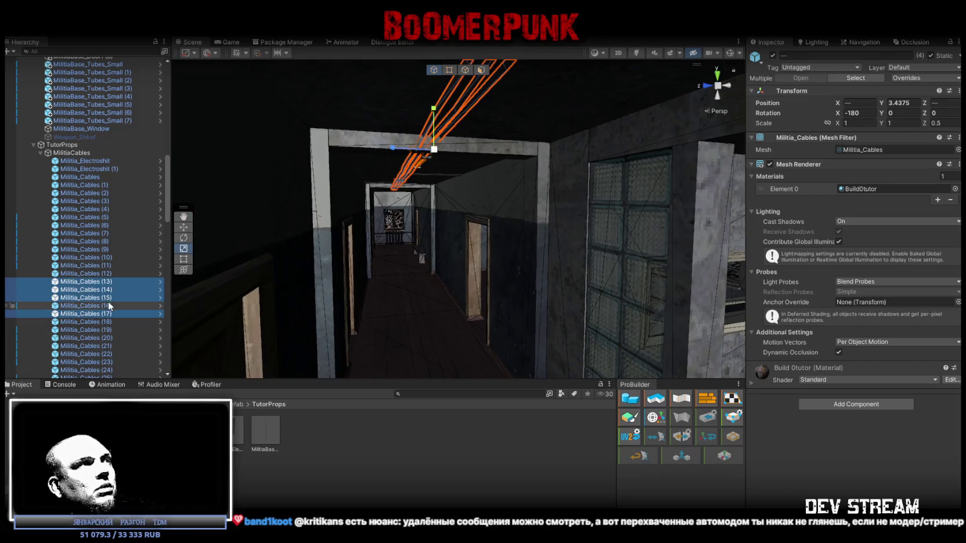
Step: Move the selected cables up to the overhang's ceiling corner at height -0.625
{"action": "mouse_move", "coordinate": [485, 292]}
{"action": "left_mouse_down"}
{"action": "mouse_move", "coordinate": [720, 302]}
{"action": "mouse_move", "coordinate": [440, 272]}
{"action": "mouse_move", "coordinate": [457, 272]}
{"action": "left_mouse_up"}
{"action": "left_click_drag", "start_coordinate": [433, 218], "coordinate": [434, 218]}
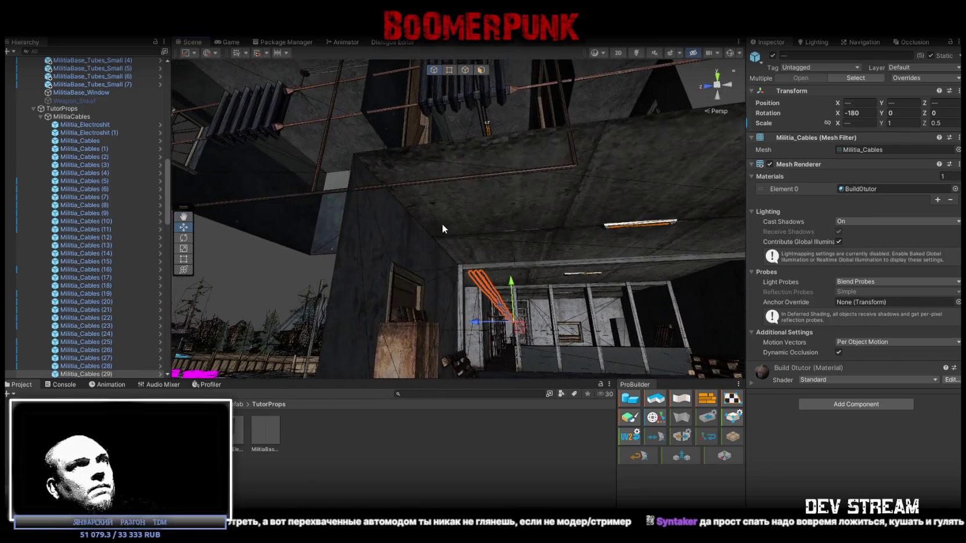
{"action": "left_click_drag", "start_coordinate": [456, 260], "coordinate": [372, 168]}
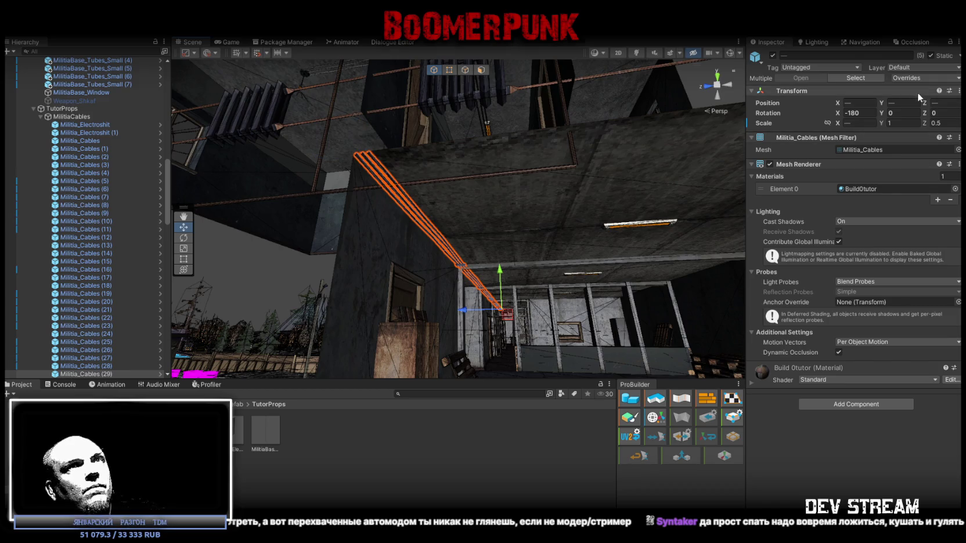
{"action": "scroll", "coordinate": [615, 226], "scroll_direction": "down", "scroll_amount": 3}
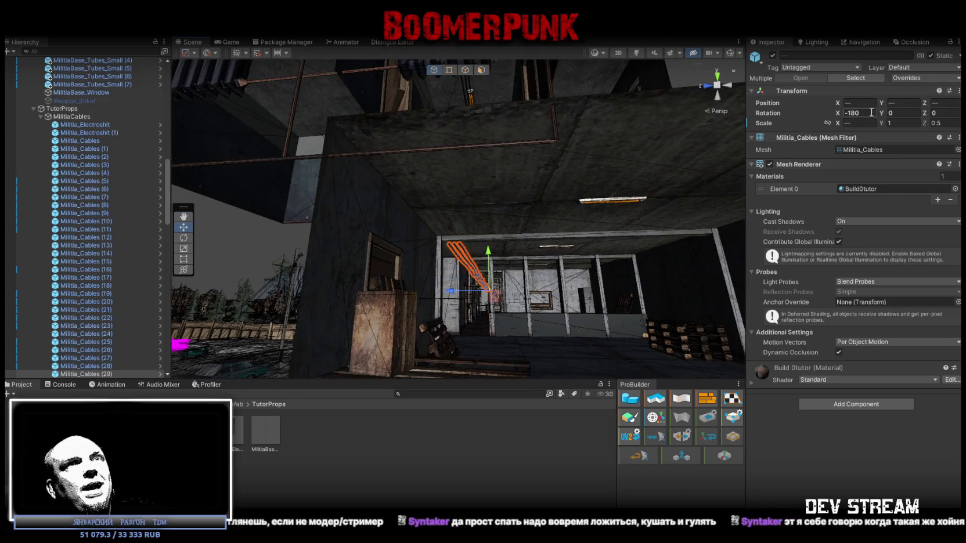
{"action": "left_click_drag", "start_coordinate": [666, 141], "coordinate": [593, 169]}
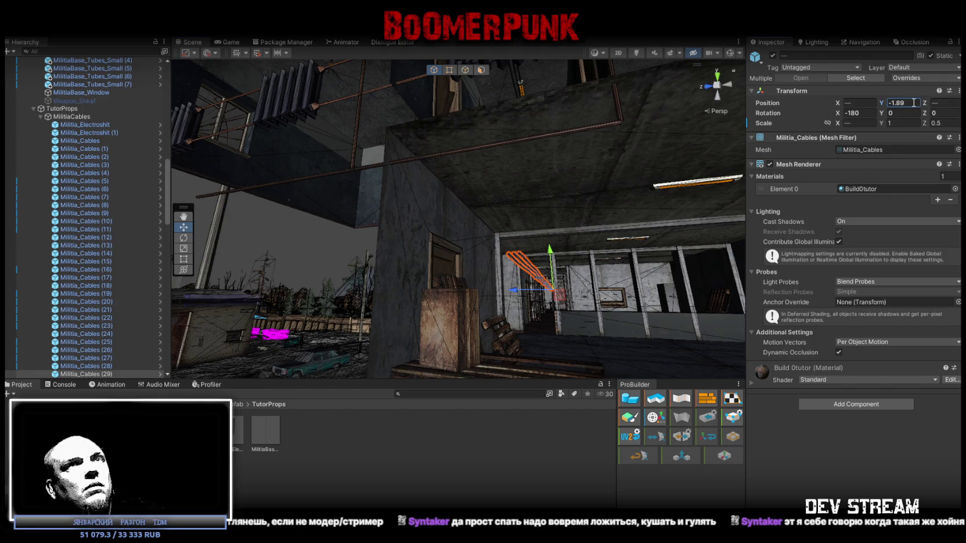
Step: Fly into the building to check the ceiling cables and select the piece at the run's end
{"action": "mouse_move", "coordinate": [626, 185]}
{"action": "left_mouse_down"}
{"action": "mouse_move", "coordinate": [638, 193]}
{"action": "mouse_move", "coordinate": [626, 208]}
{"action": "mouse_move", "coordinate": [593, 209]}
{"action": "mouse_move", "coordinate": [672, 210]}
{"action": "mouse_move", "coordinate": [573, 179]}
{"action": "mouse_move", "coordinate": [500, 209]}
{"action": "mouse_move", "coordinate": [542, 223]}
{"action": "left_mouse_up"}
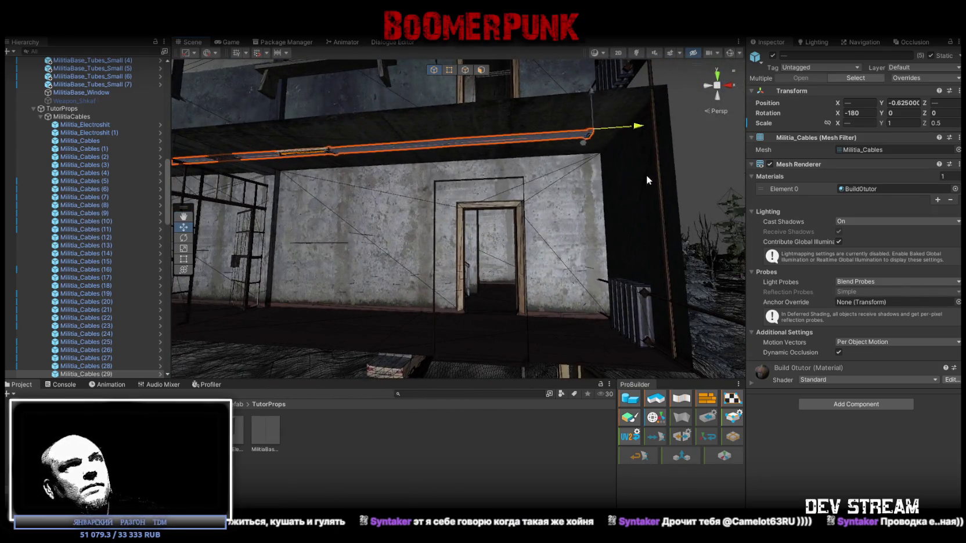
{"action": "mouse_move", "coordinate": [677, 177]}
{"action": "left_mouse_down"}
{"action": "mouse_move", "coordinate": [693, 139]}
{"action": "mouse_move", "coordinate": [616, 112]}
{"action": "mouse_move", "coordinate": [566, 111]}
{"action": "left_mouse_up"}
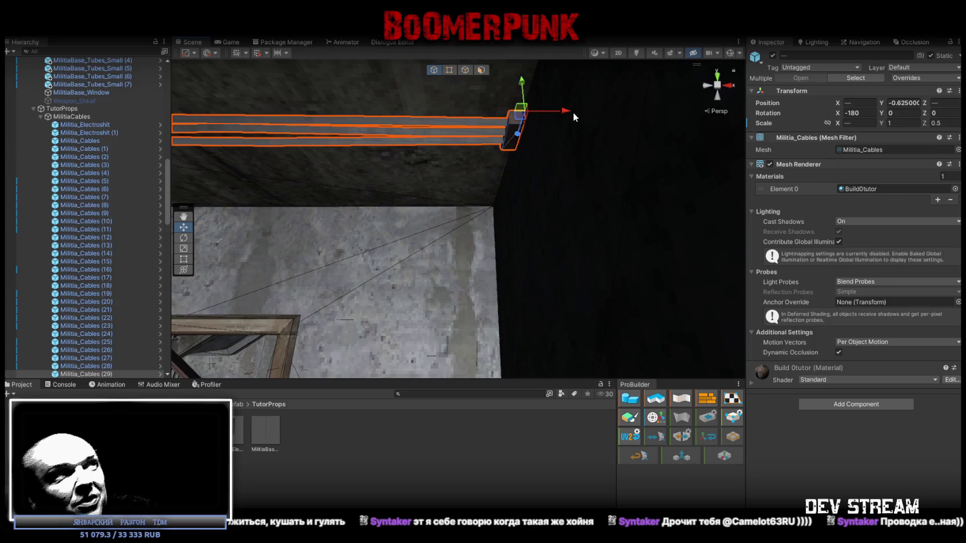
{"action": "mouse_move", "coordinate": [573, 112]}
{"action": "left_mouse_down"}
{"action": "mouse_move", "coordinate": [615, 214]}
{"action": "mouse_move", "coordinate": [464, 265]}
{"action": "mouse_move", "coordinate": [386, 223]}
{"action": "mouse_move", "coordinate": [328, 268]}
{"action": "mouse_move", "coordinate": [358, 284]}
{"action": "mouse_move", "coordinate": [343, 274]}
{"action": "mouse_move", "coordinate": [372, 272]}
{"action": "left_mouse_up"}
{"action": "key", "text": "w"}
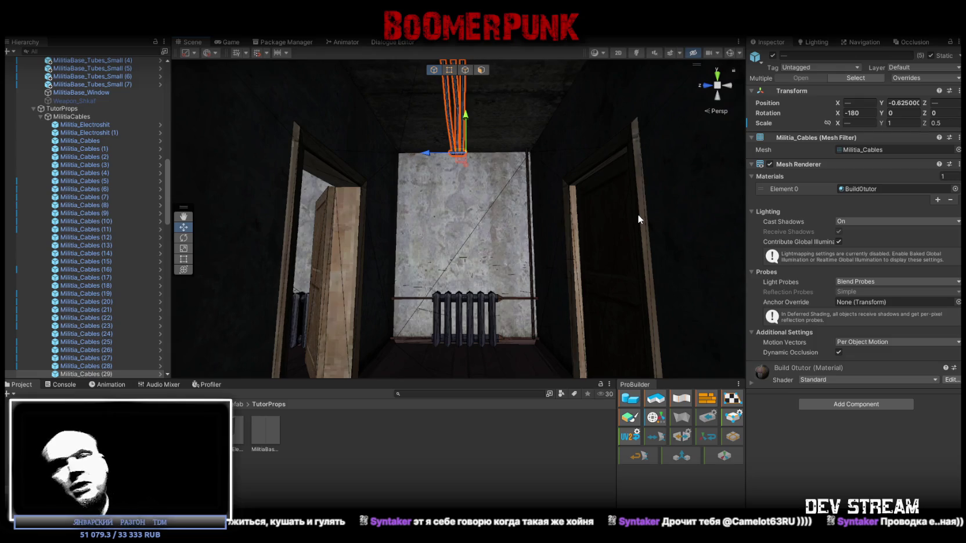
{"action": "mouse_move", "coordinate": [641, 213]}
{"action": "left_mouse_down"}
{"action": "mouse_move", "coordinate": [531, 184]}
{"action": "mouse_move", "coordinate": [502, 237]}
{"action": "mouse_move", "coordinate": [569, 225]}
{"action": "left_mouse_up"}
{"action": "key", "text": "f"}
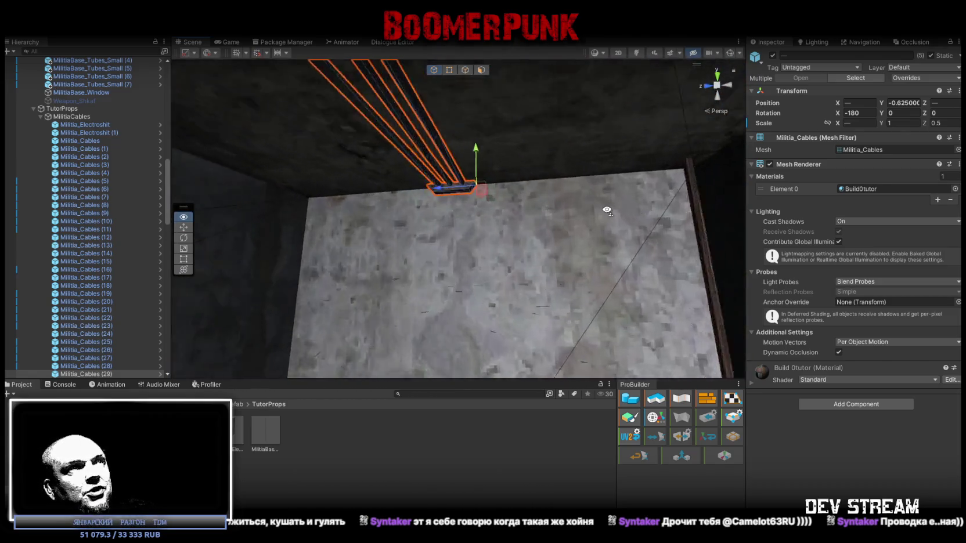
{"action": "left_click", "coordinate": [438, 186]}
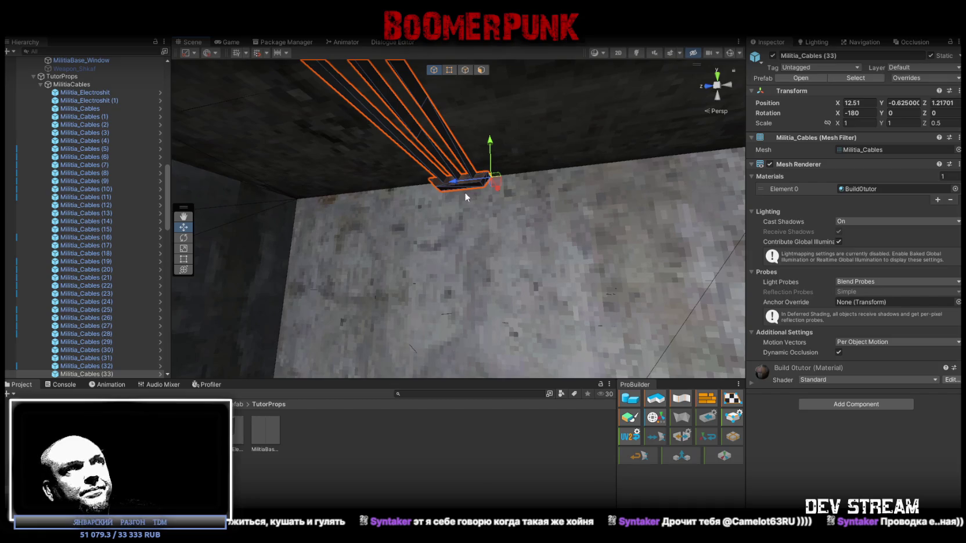
Step: Rotate Militia_Cables (34) to -90, 0, 90 and place it down the concrete wall corner
{"action": "key", "text": "f"}
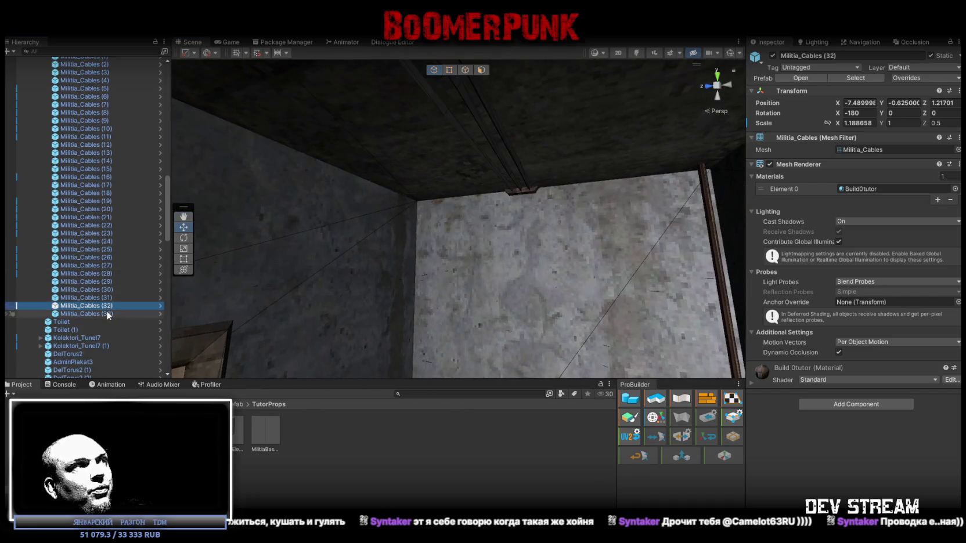
{"action": "double_click", "coordinate": [107, 314]}
{"action": "key", "text": "e"}
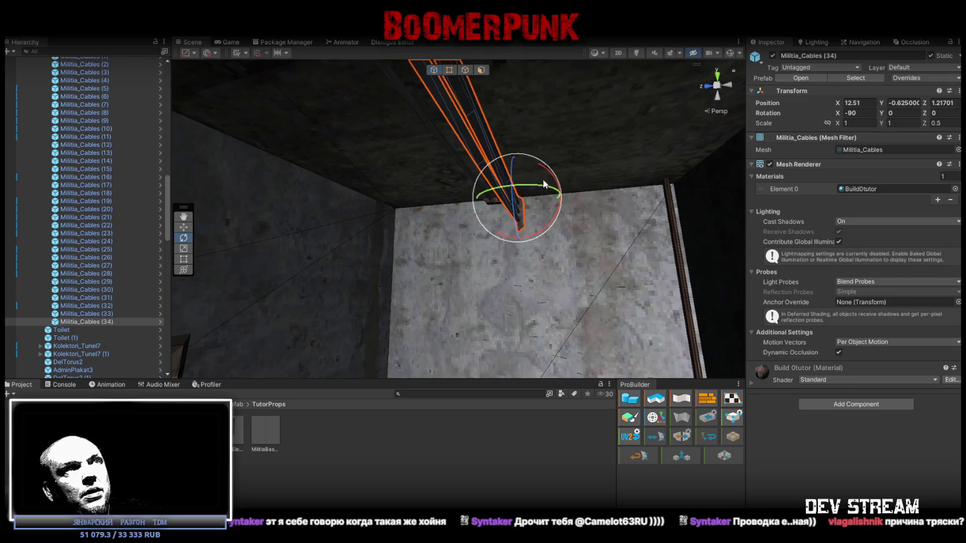
{"action": "mouse_move", "coordinate": [449, 191]}
{"action": "left_mouse_down"}
{"action": "mouse_move", "coordinate": [429, 194]}
{"action": "mouse_move", "coordinate": [415, 210]}
{"action": "mouse_move", "coordinate": [513, 220]}
{"action": "mouse_move", "coordinate": [527, 203]}
{"action": "mouse_move", "coordinate": [479, 193]}
{"action": "mouse_move", "coordinate": [397, 199]}
{"action": "mouse_move", "coordinate": [470, 210]}
{"action": "mouse_move", "coordinate": [472, 200]}
{"action": "mouse_move", "coordinate": [431, 211]}
{"action": "mouse_move", "coordinate": [371, 200]}
{"action": "mouse_move", "coordinate": [295, 208]}
{"action": "mouse_move", "coordinate": [493, 209]}
{"action": "mouse_move", "coordinate": [409, 205]}
{"action": "mouse_move", "coordinate": [464, 208]}
{"action": "left_mouse_up"}
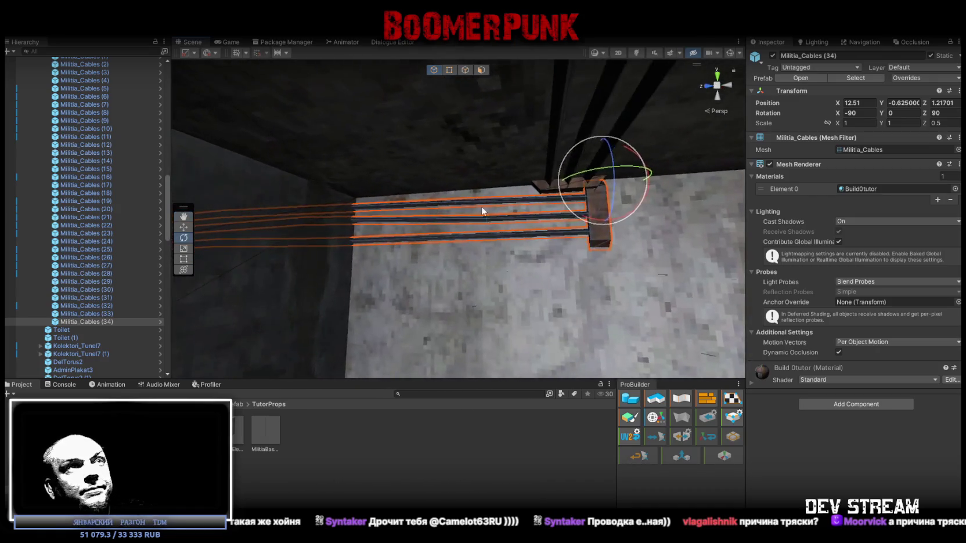
{"action": "left_click_drag", "start_coordinate": [657, 197], "coordinate": [603, 196]}
{"action": "left_click_drag", "start_coordinate": [571, 159], "coordinate": [365, 181]}
{"action": "mouse_move", "coordinate": [473, 201]}
{"action": "left_mouse_down"}
{"action": "mouse_move", "coordinate": [517, 193]}
{"action": "mouse_move", "coordinate": [466, 209]}
{"action": "mouse_move", "coordinate": [633, 179]}
{"action": "mouse_move", "coordinate": [579, 163]}
{"action": "mouse_move", "coordinate": [526, 124]}
{"action": "mouse_move", "coordinate": [525, 51]}
{"action": "left_mouse_up"}
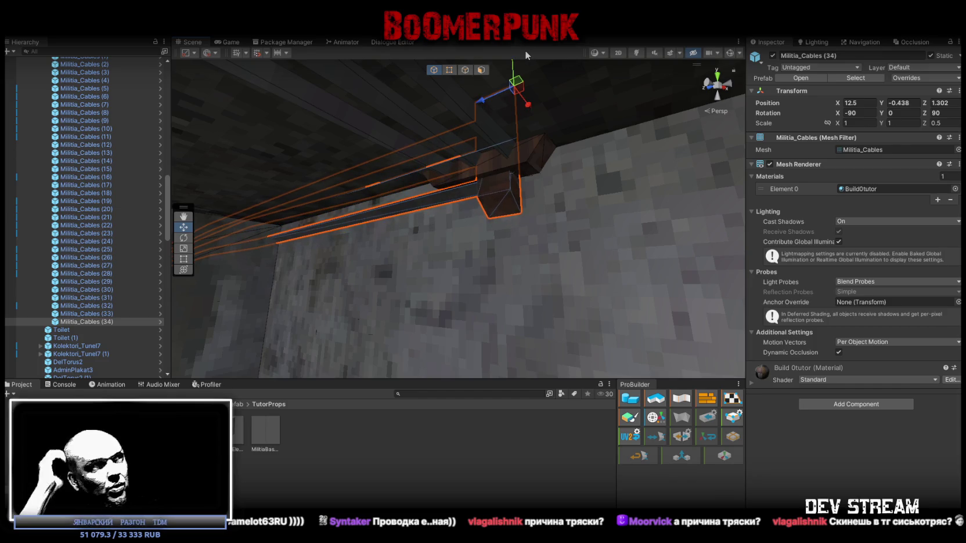
{"action": "mouse_move", "coordinate": [466, 290]}
{"action": "left_mouse_down"}
{"action": "mouse_move", "coordinate": [592, 308]}
{"action": "mouse_move", "coordinate": [514, 294]}
{"action": "left_mouse_up"}
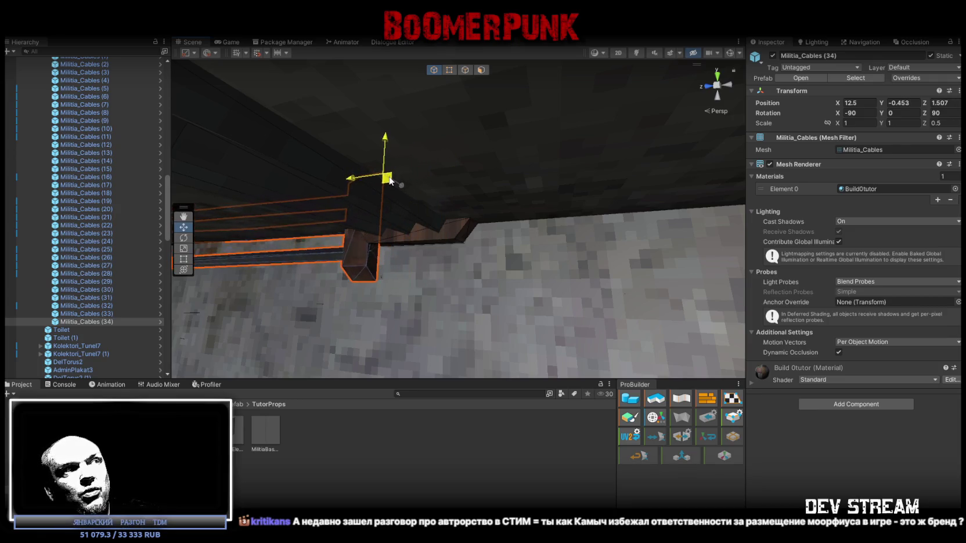
{"action": "mouse_move", "coordinate": [392, 176]}
{"action": "left_mouse_down"}
{"action": "mouse_move", "coordinate": [429, 224]}
{"action": "mouse_move", "coordinate": [370, 254]}
{"action": "mouse_move", "coordinate": [487, 253]}
{"action": "left_mouse_up"}
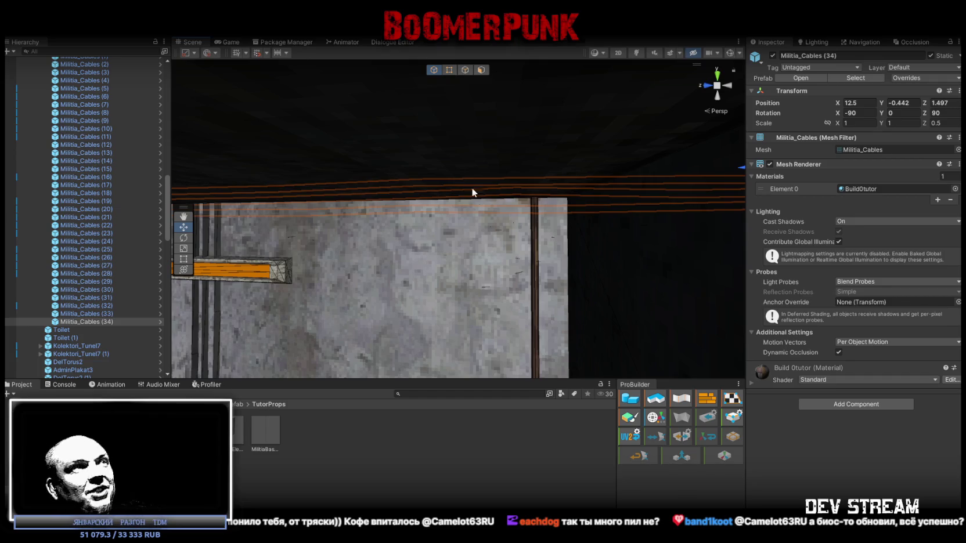
Step: Duplicate the corner cable piece into Militia_Cables (35) and slide it along the wall
{"action": "key", "text": "f"}
{"action": "key", "text": "ctrl+d"}
{"action": "mouse_move", "coordinate": [548, 180]}
{"action": "left_mouse_down"}
{"action": "mouse_move", "coordinate": [390, 209]}
{"action": "mouse_move", "coordinate": [406, 209]}
{"action": "left_mouse_up"}
{"action": "mouse_move", "coordinate": [407, 209]}
{"action": "left_mouse_down"}
{"action": "mouse_move", "coordinate": [504, 197]}
{"action": "mouse_move", "coordinate": [451, 198]}
{"action": "mouse_move", "coordinate": [586, 205]}
{"action": "mouse_move", "coordinate": [405, 218]}
{"action": "mouse_move", "coordinate": [528, 239]}
{"action": "left_mouse_up"}
Step: Rotate the copy to X -270 so it runs horizontally across the concrete wall above the lamp
{"action": "key", "text": "z"}
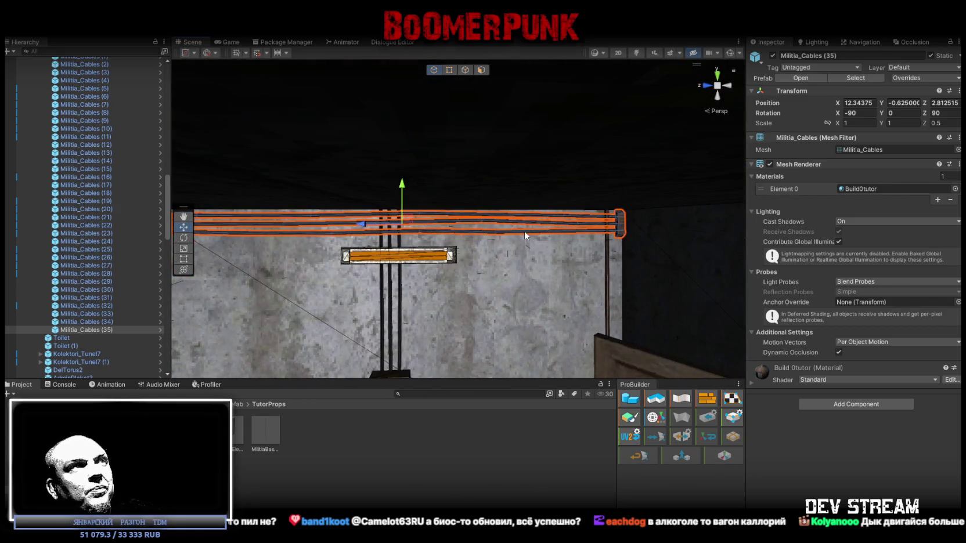
{"action": "key", "text": "e"}
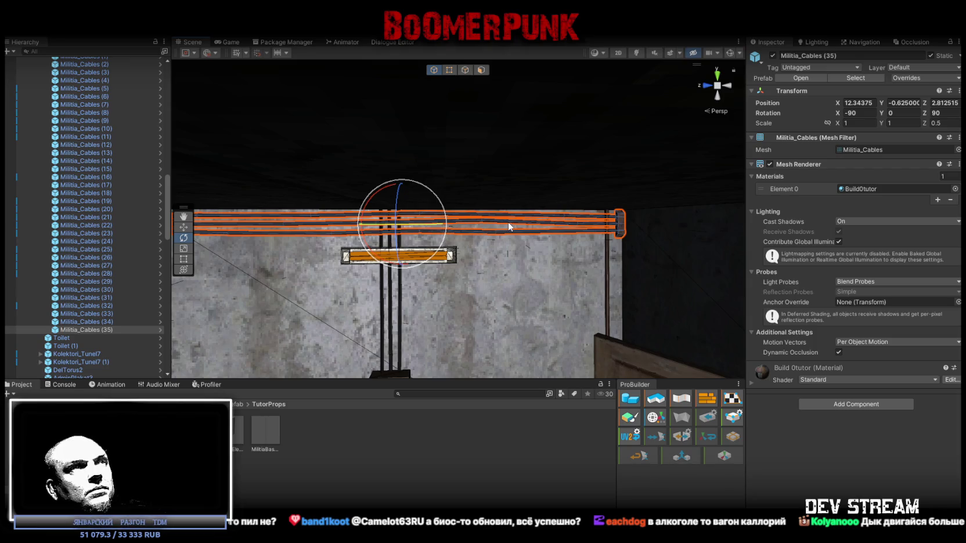
{"action": "mouse_move", "coordinate": [390, 188]}
{"action": "left_mouse_down"}
{"action": "mouse_move", "coordinate": [471, 195]}
{"action": "mouse_move", "coordinate": [649, 261]}
{"action": "mouse_move", "coordinate": [664, 324]}
{"action": "mouse_move", "coordinate": [734, 321]}
{"action": "mouse_move", "coordinate": [492, 230]}
{"action": "left_mouse_up"}
{"action": "key", "text": "w"}
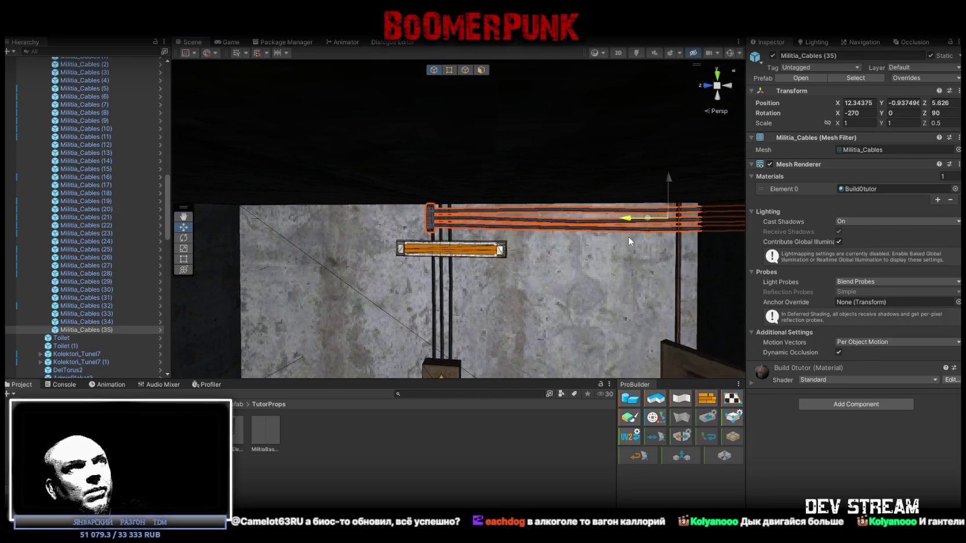